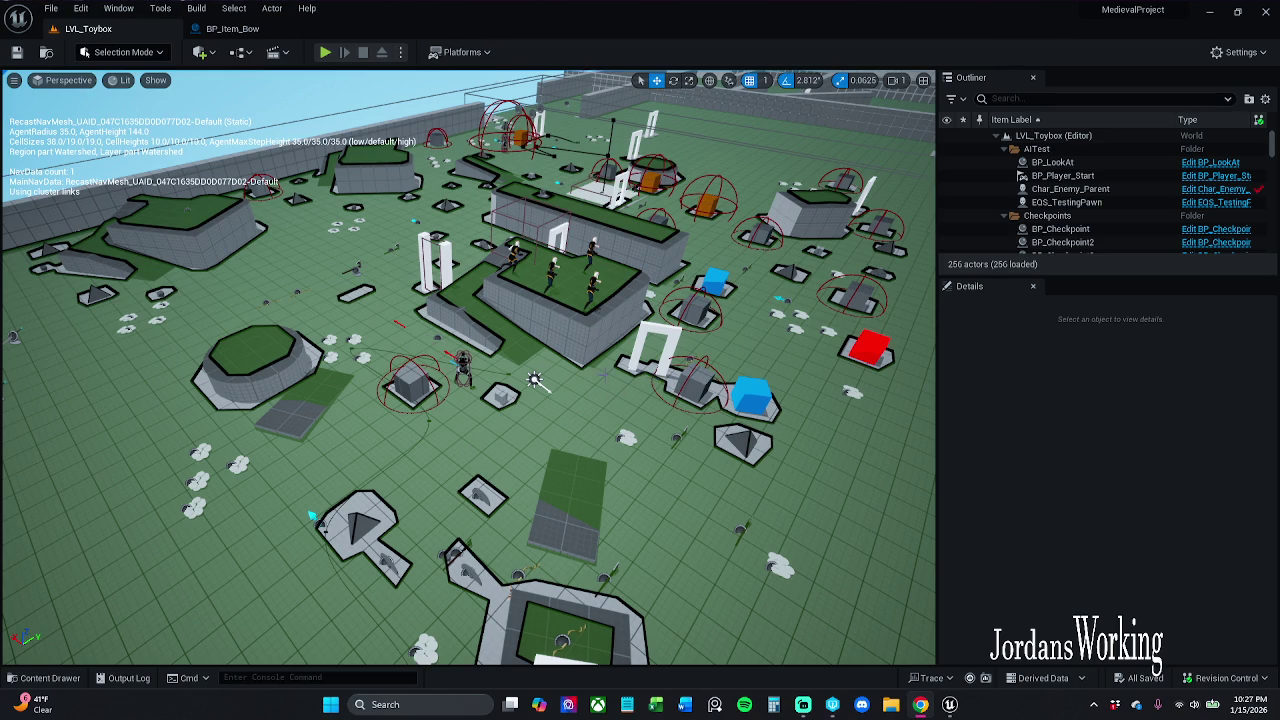
Step: End the UnrealEditor process from Task Manager, then close Task Manager
key(ctrl+shift+Escape)
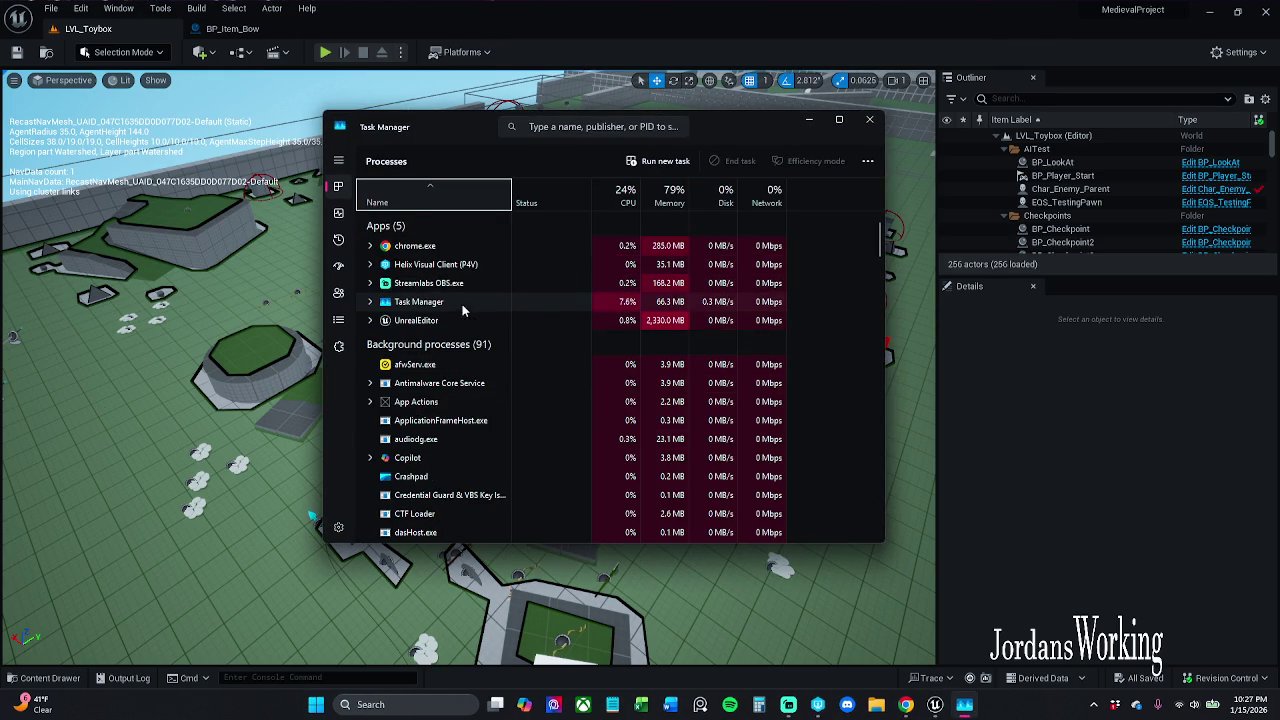
right_click(446, 321)
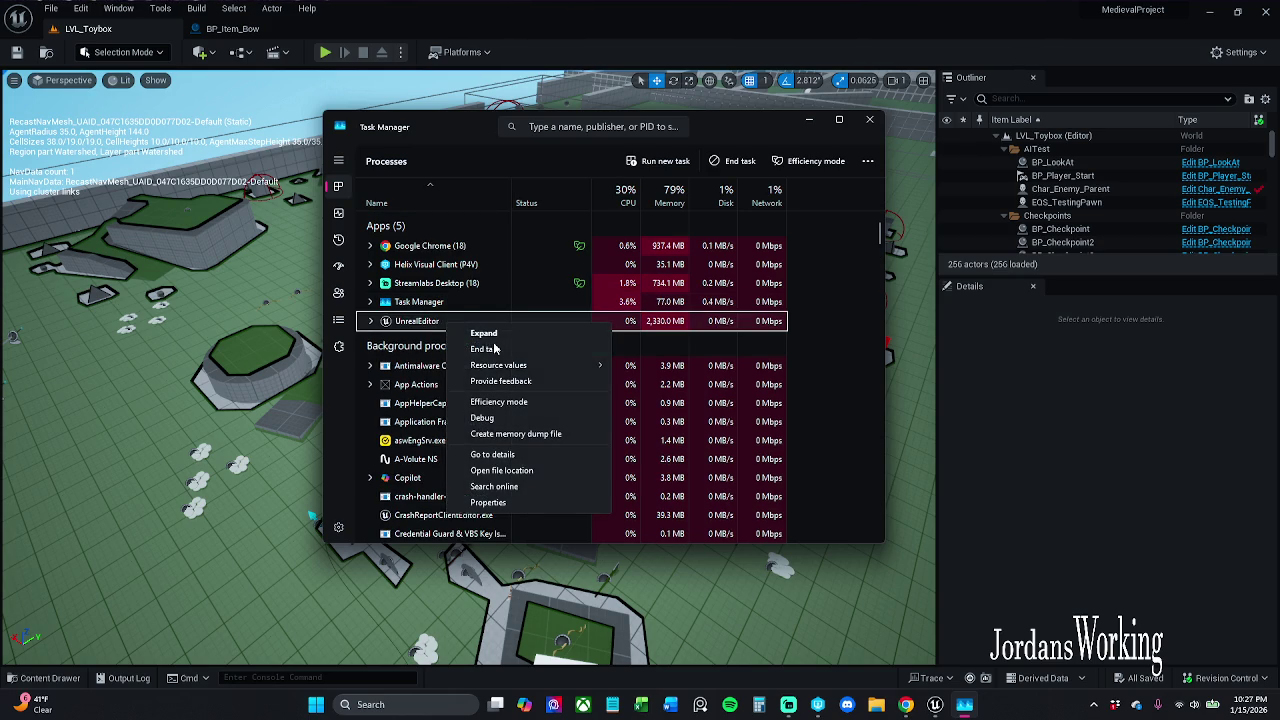
click(498, 348)
click(870, 120)
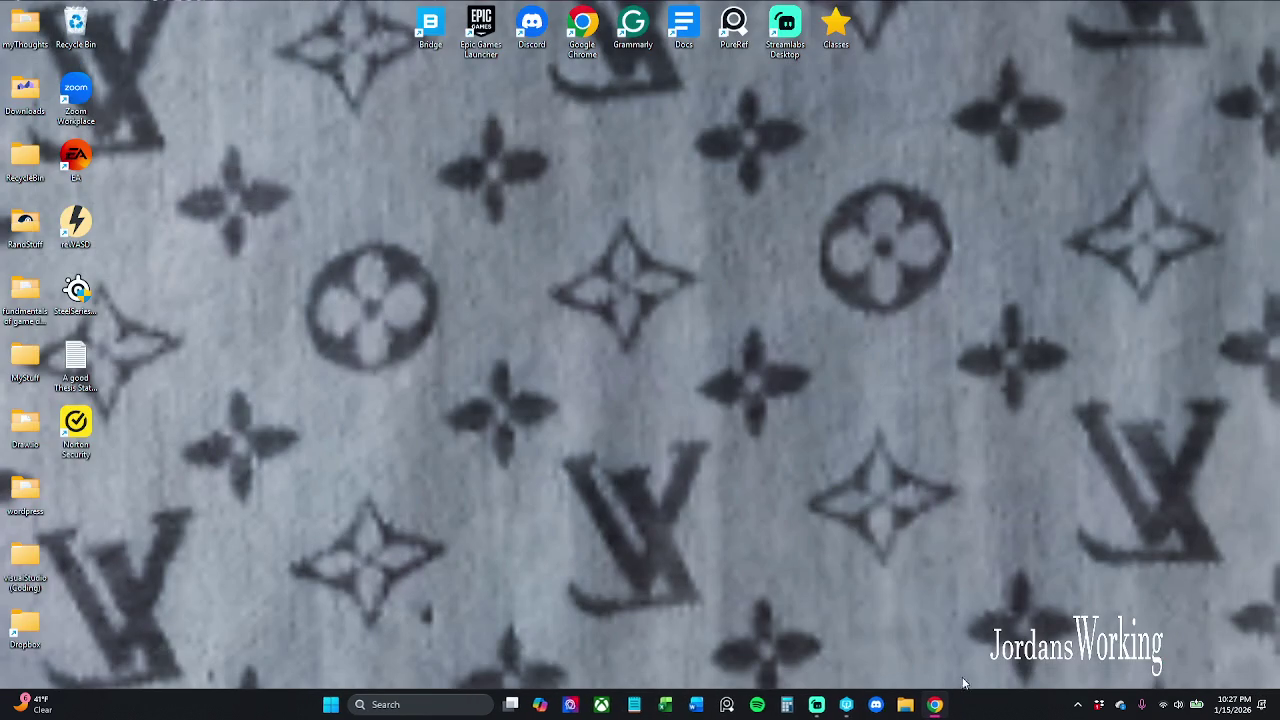
Step: Relaunch Unreal Editor from the taskbar so MedievalProject's LVL_Toybox level loads again
click(847, 704)
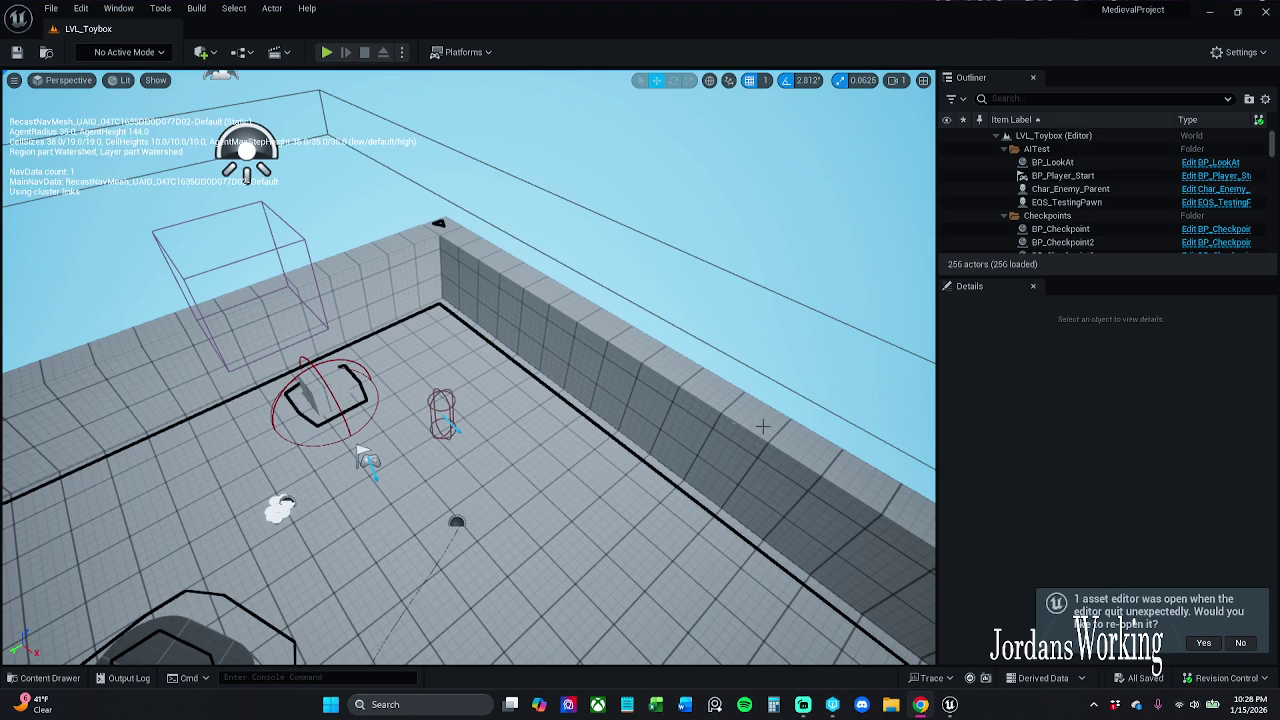
Step: Show the navmesh, restore the BP_Item_Bow Blueprint editor, and switch back to LVL_Toybox
key(p)
click(1203, 642)
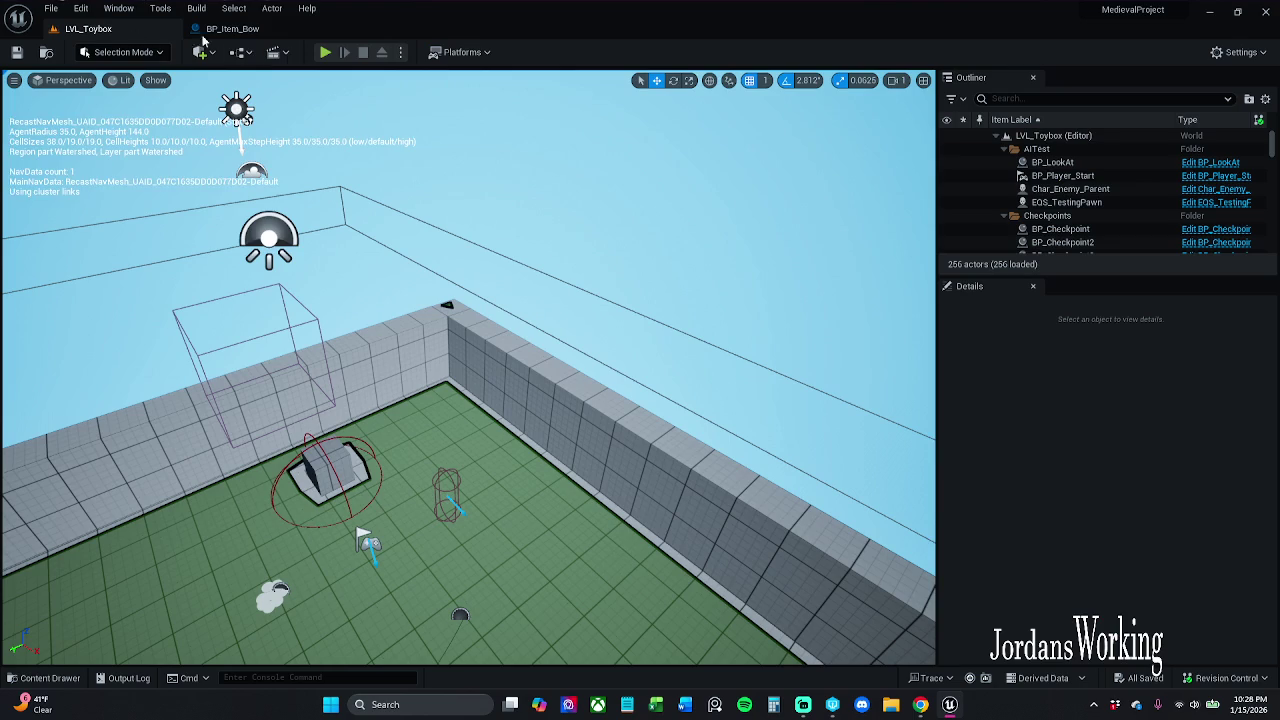
click(88, 28)
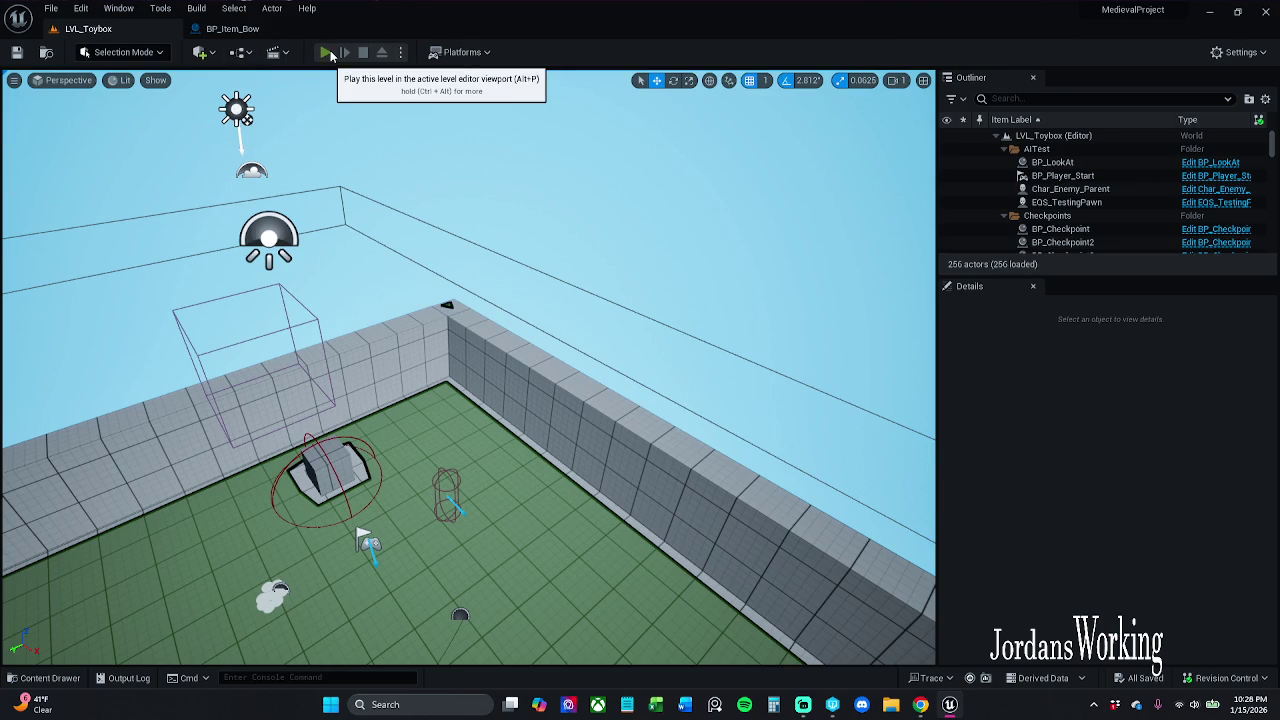
Step: Play LVL_Toybox and walk the character to the item pickups, then bring up Task Manager
click(327, 52)
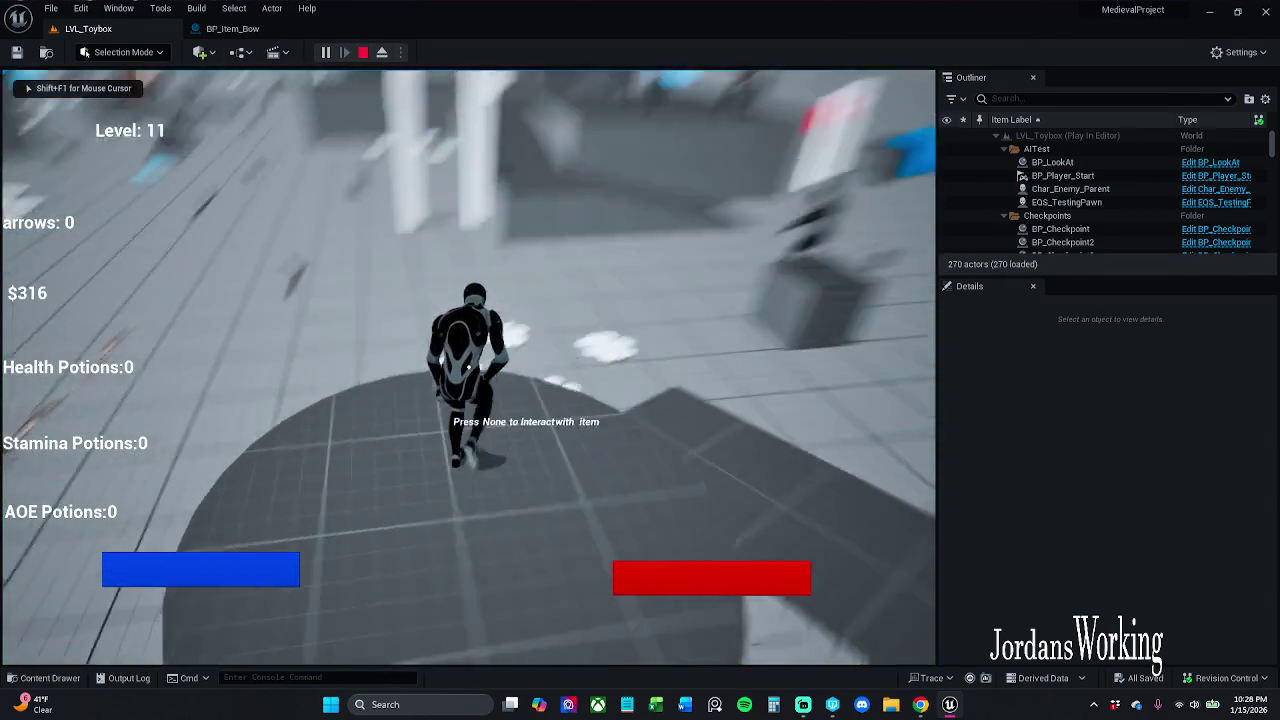
key(w)
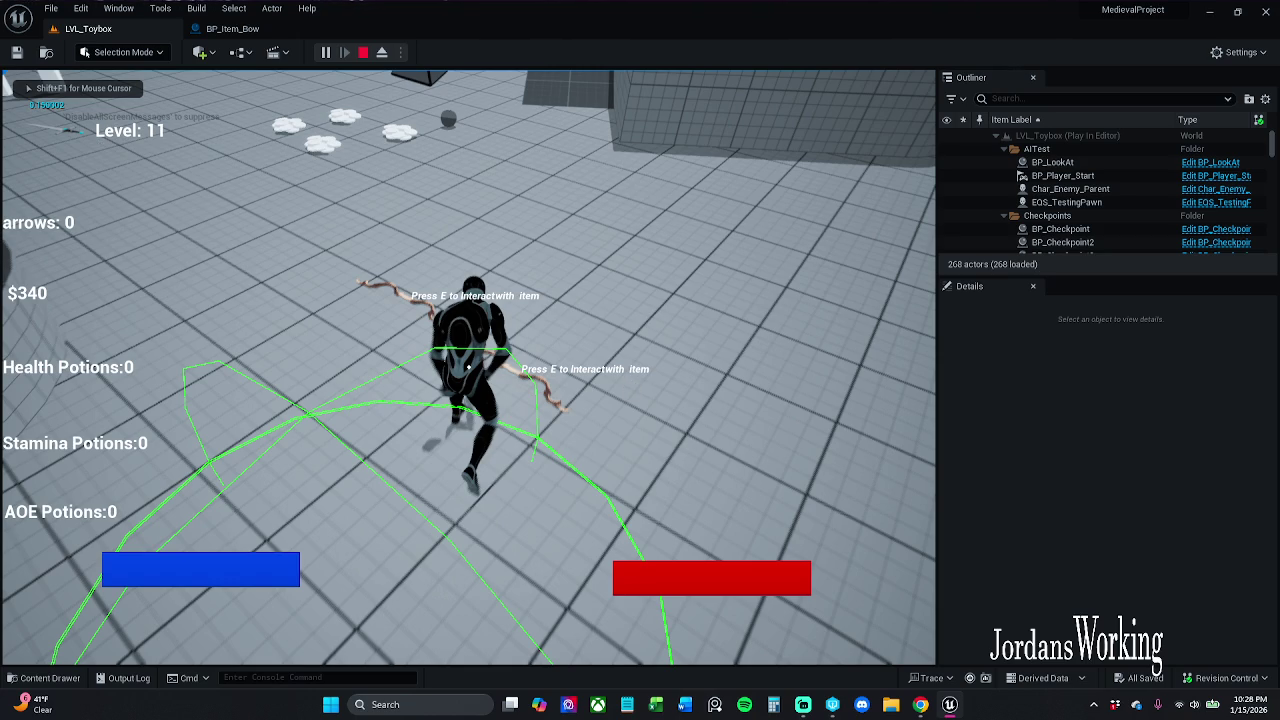
key(ctrl+shift+Escape)
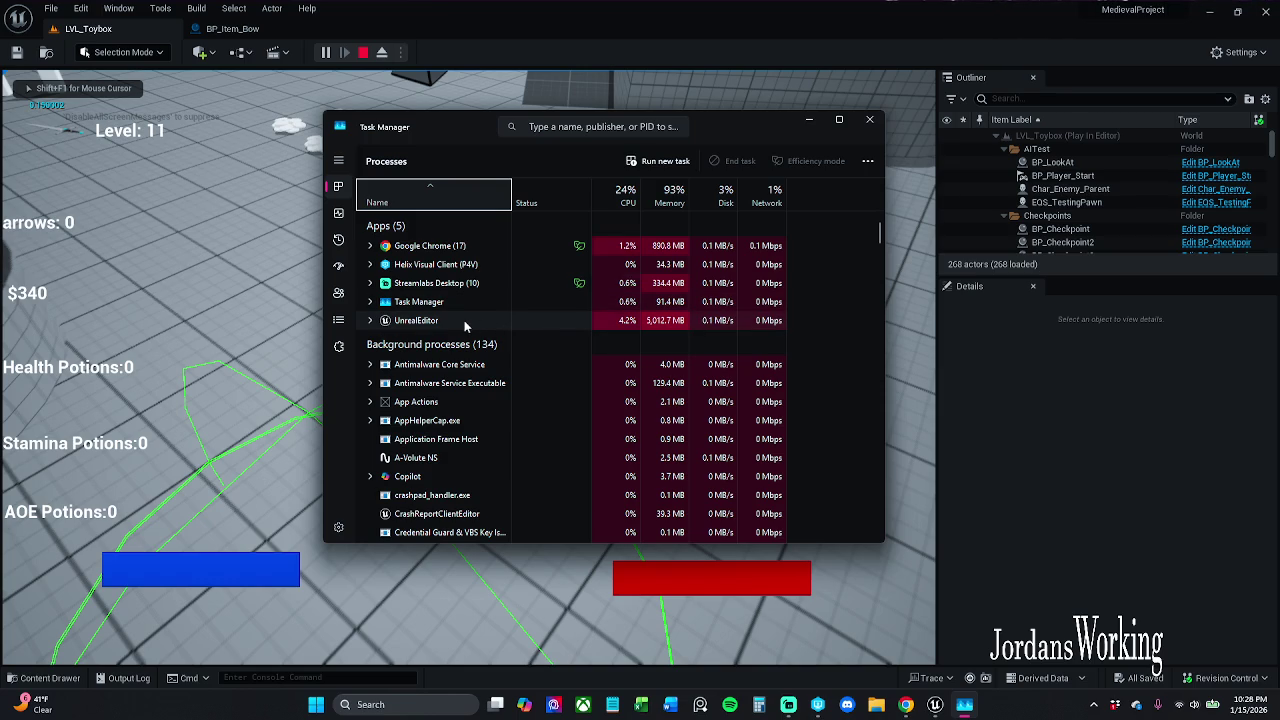
Step: End the UnrealEditor process again and close Task Manager
right_click(463, 320)
click(514, 349)
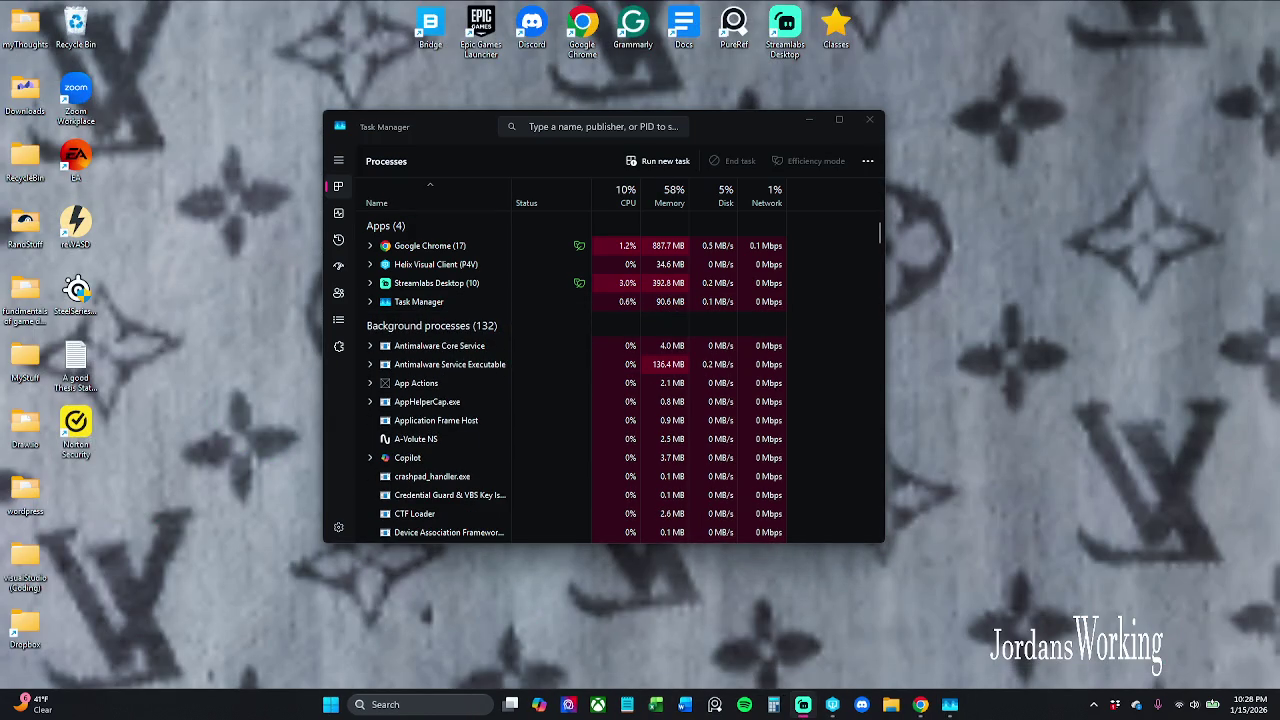
click(869, 120)
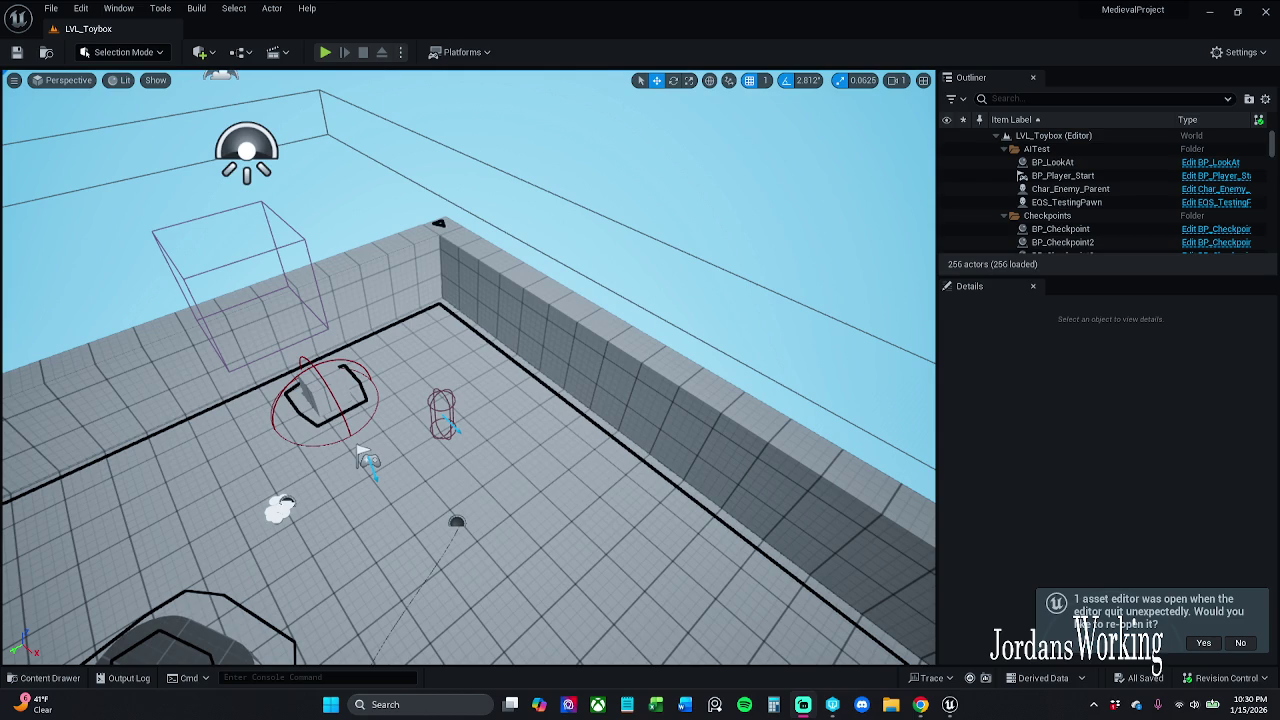
Step: Show the navmesh, restore the BP_Item_Bow graph tab, and return to LVL_Toybox
key(p)
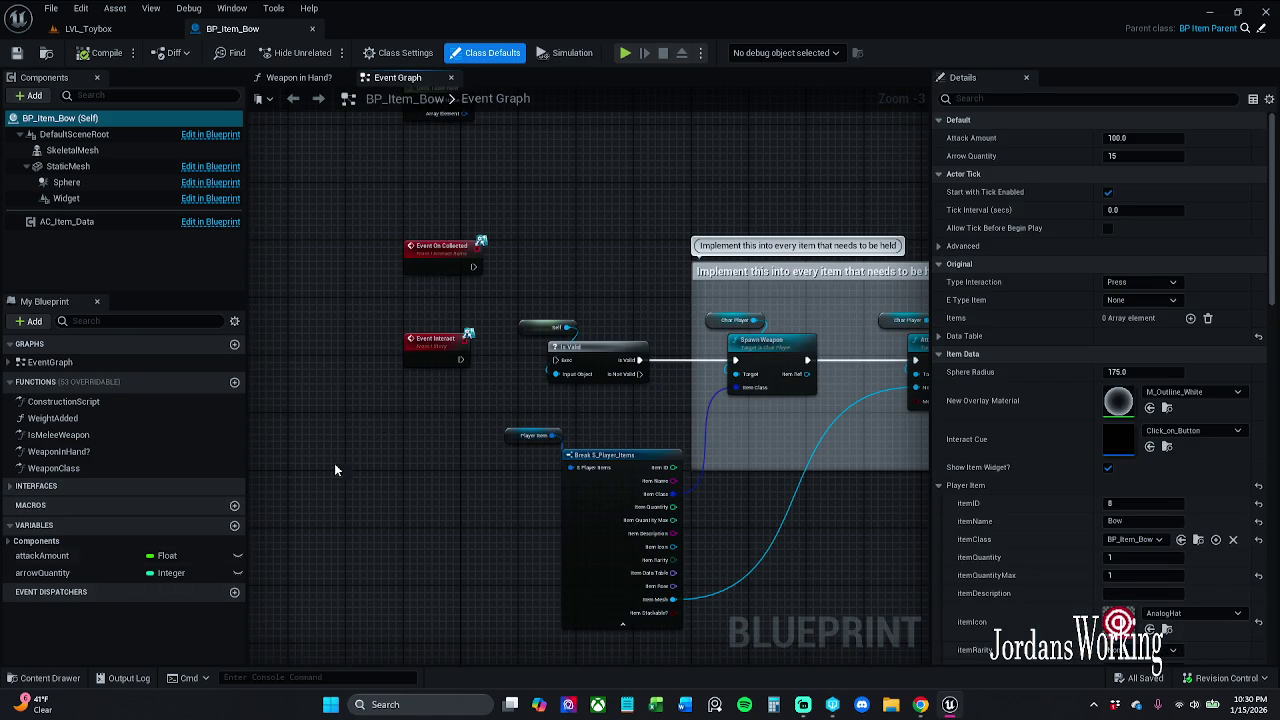
drag(381, 411, 362, 404)
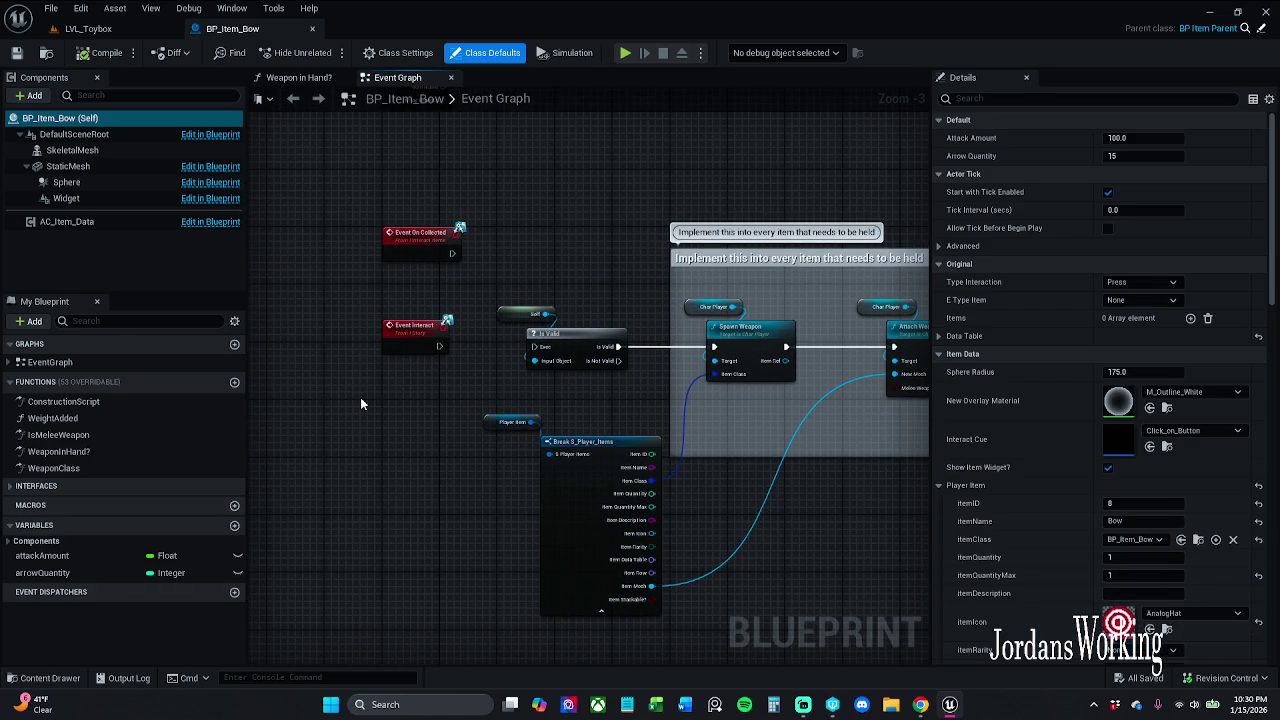
click(88, 28)
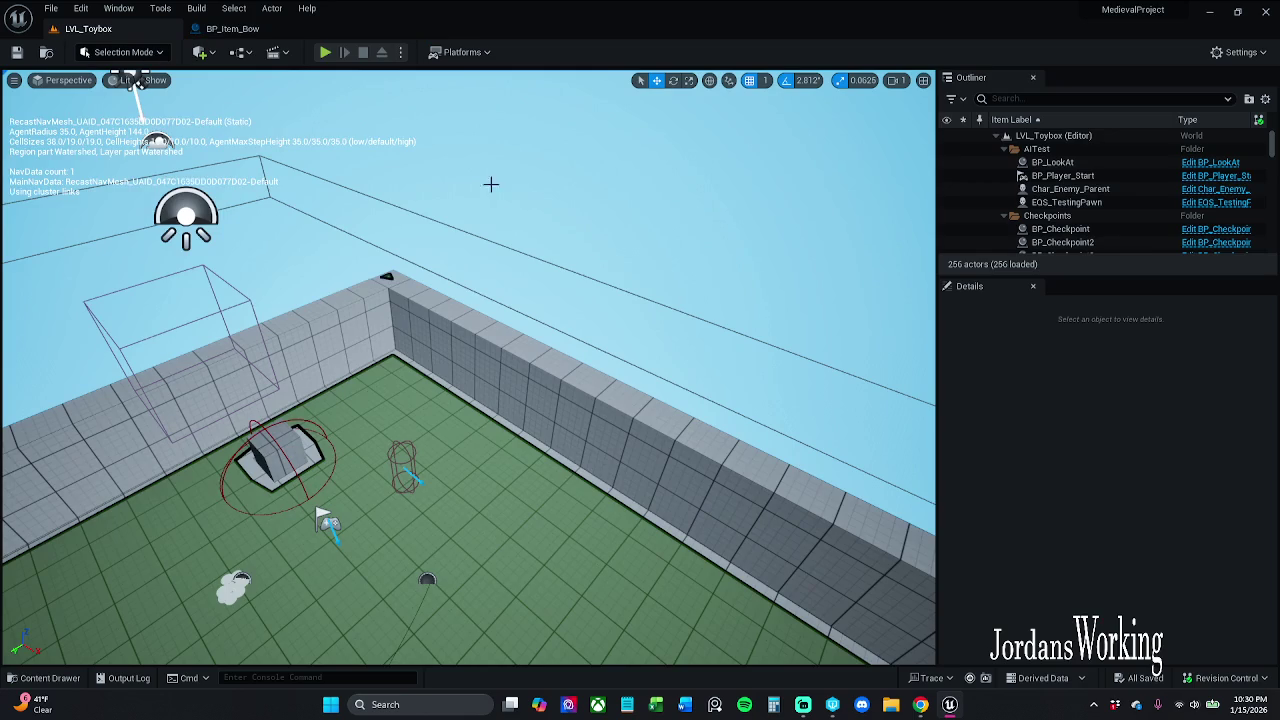
Step: Zoom out in the viewport and select the BP_Item_Axe2 actor to open BP_Item_Axe
scroll(440, 121, down, 5)
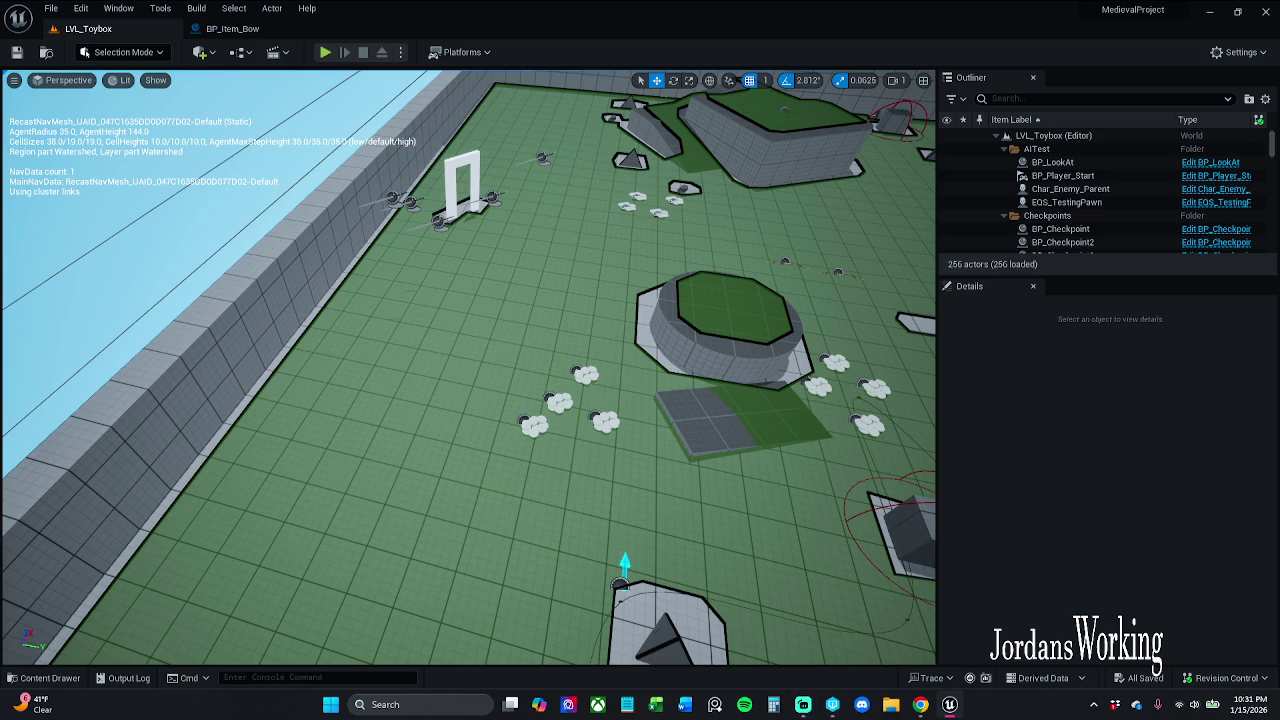
scroll(766, 356, down, 5)
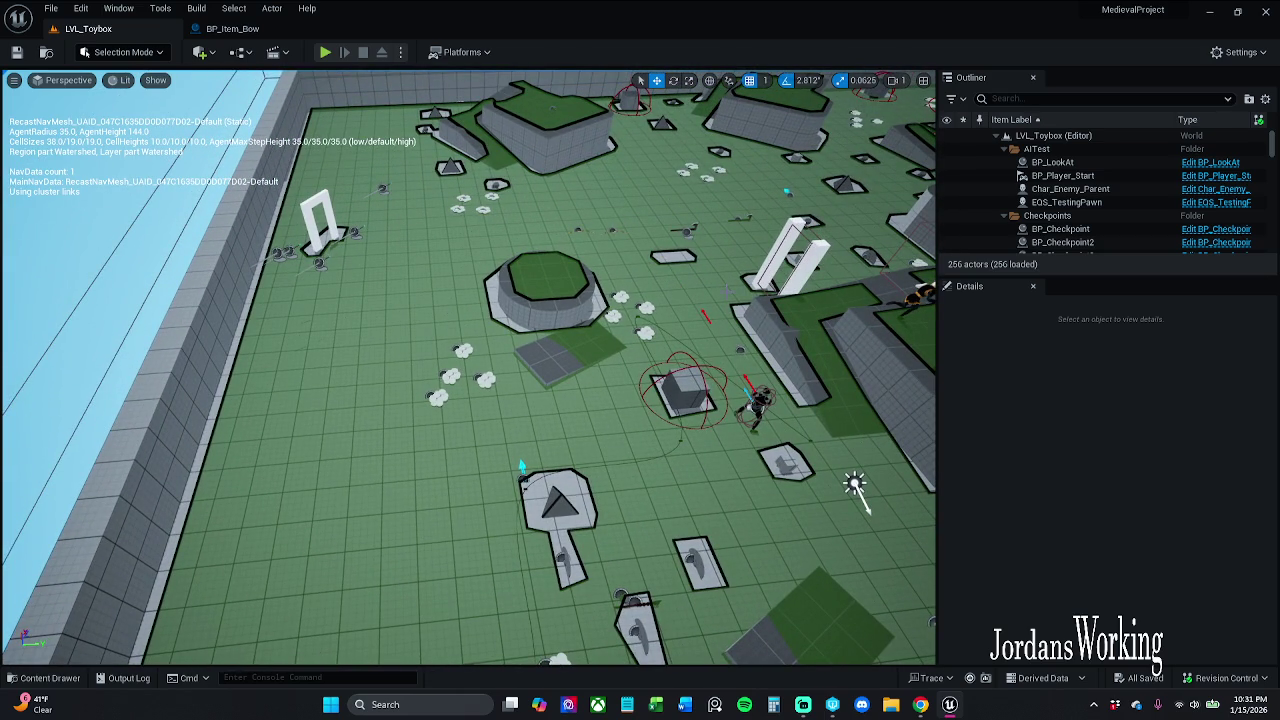
click(682, 230)
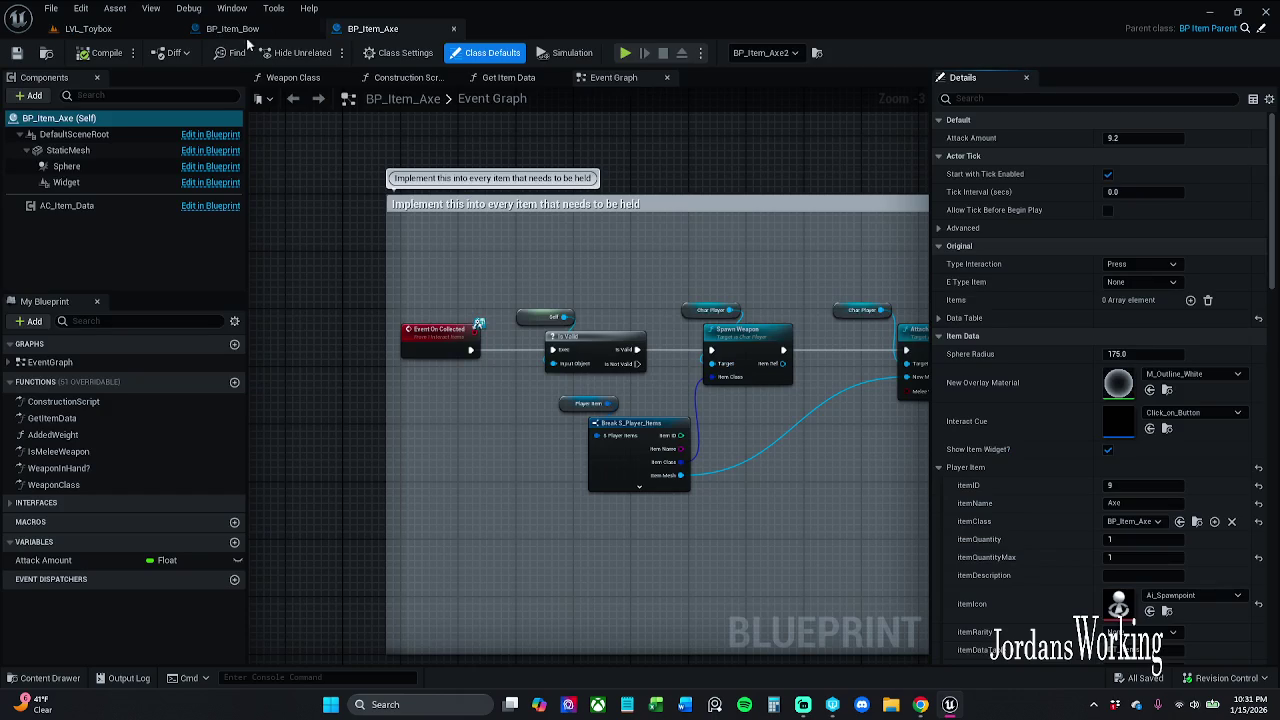
Step: Flip between the BP_Item_Bow and BP_Item_Axe graphs, panning to the axe's later nodes
scroll(845, 440, up, 2)
click(232, 29)
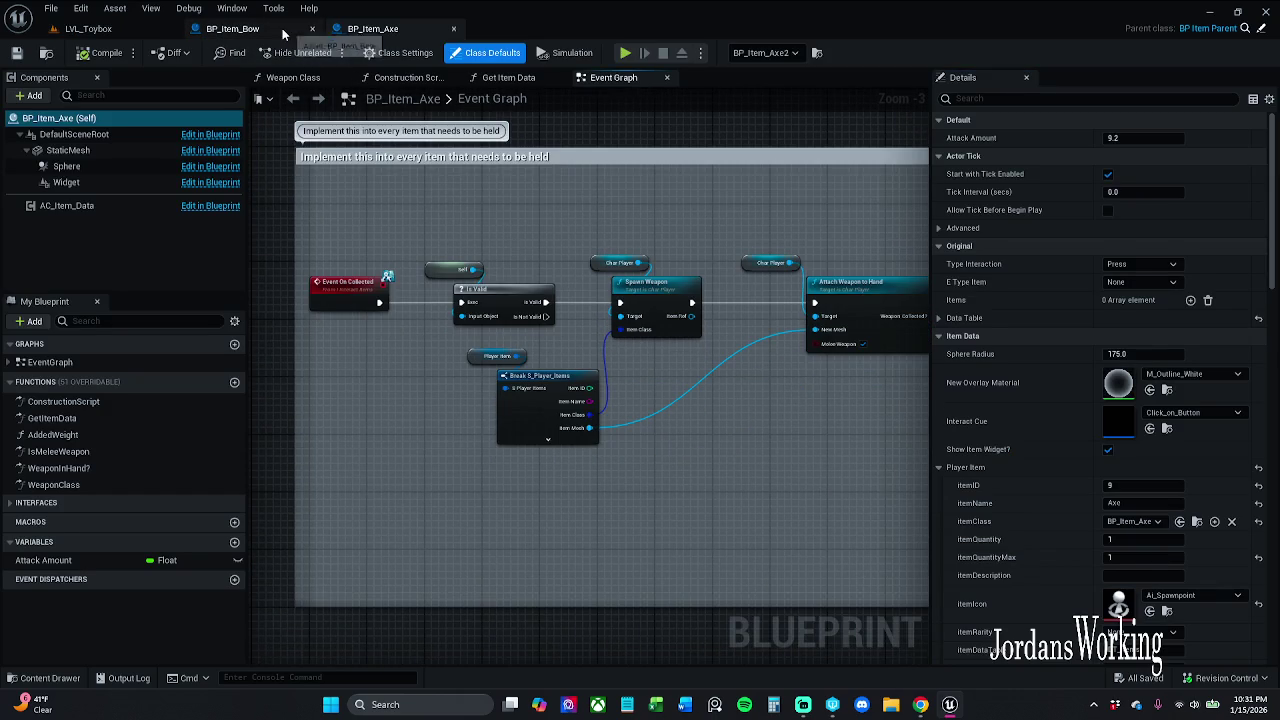
click(372, 28)
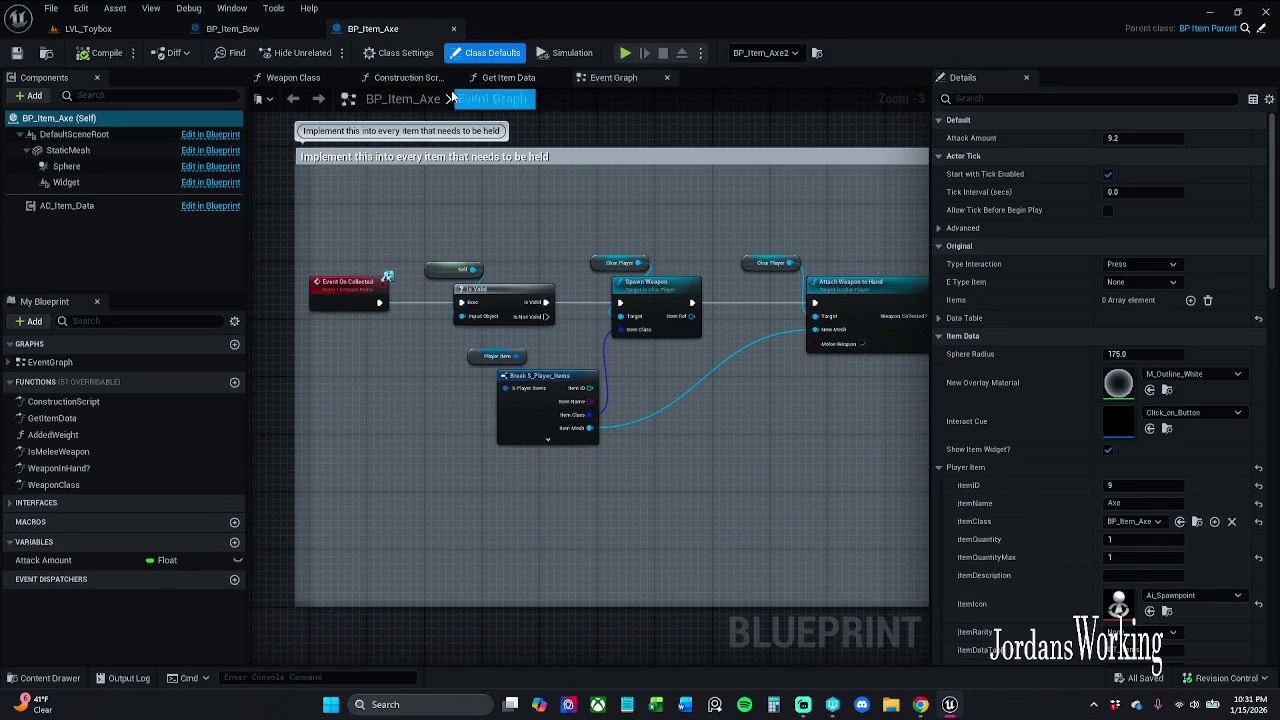
click(232, 29)
scroll(483, 187, down, 1)
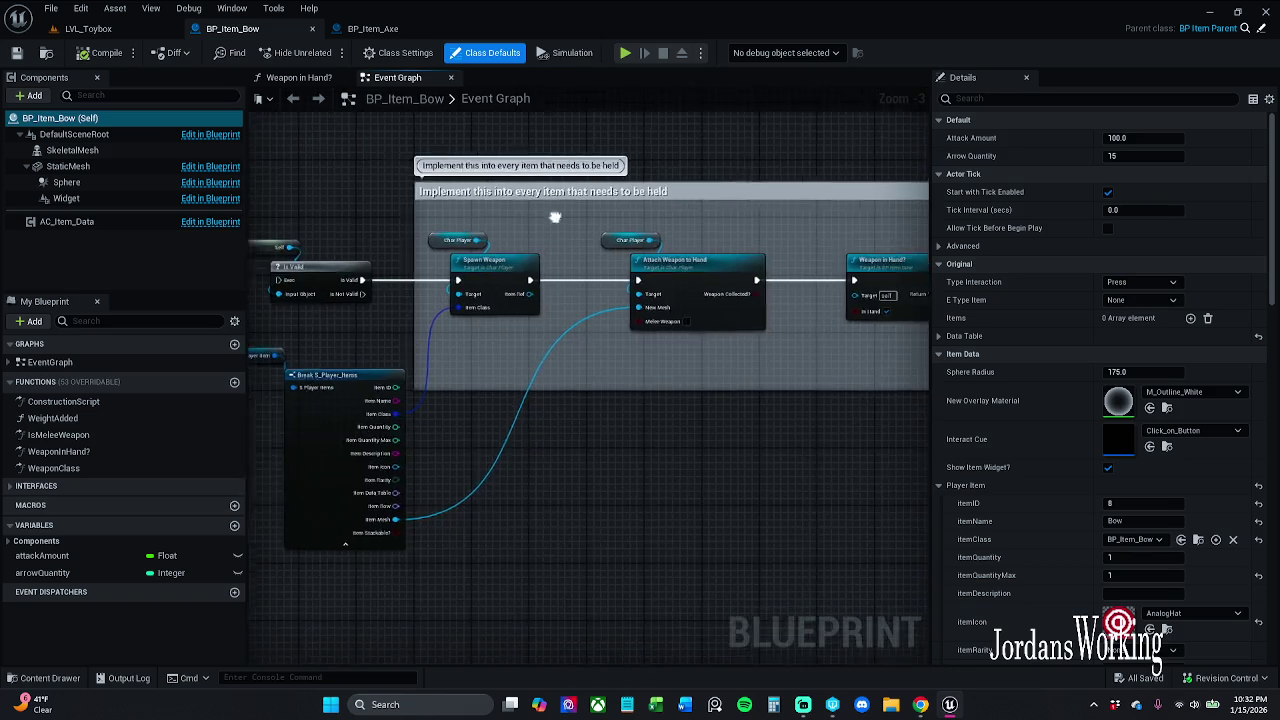
click(379, 29)
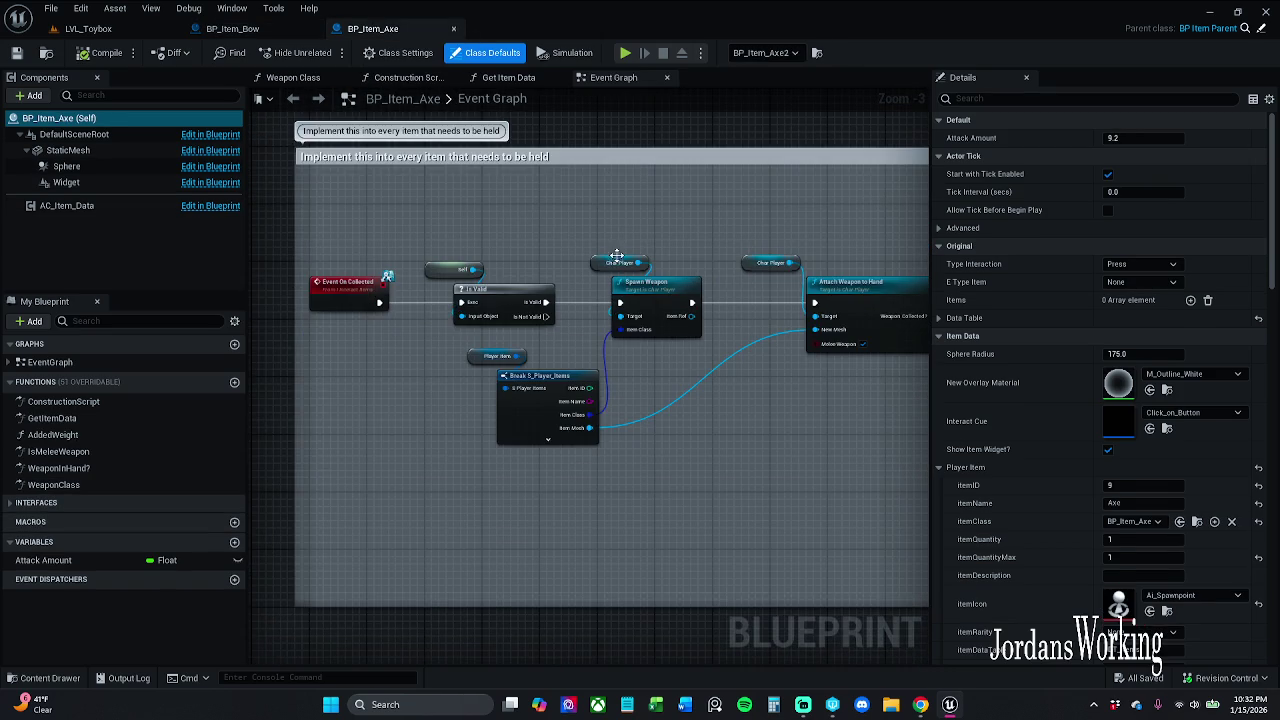
scroll(616, 231, up, 1)
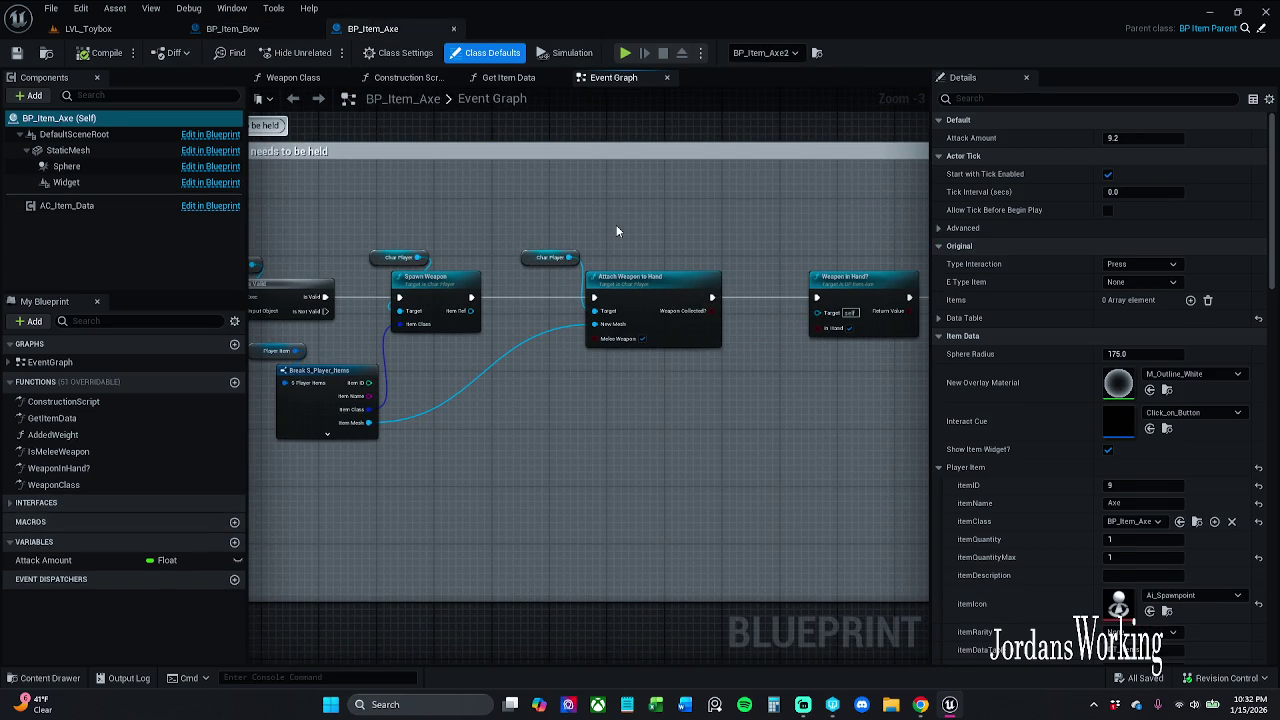
drag(606, 229, 449, 206)
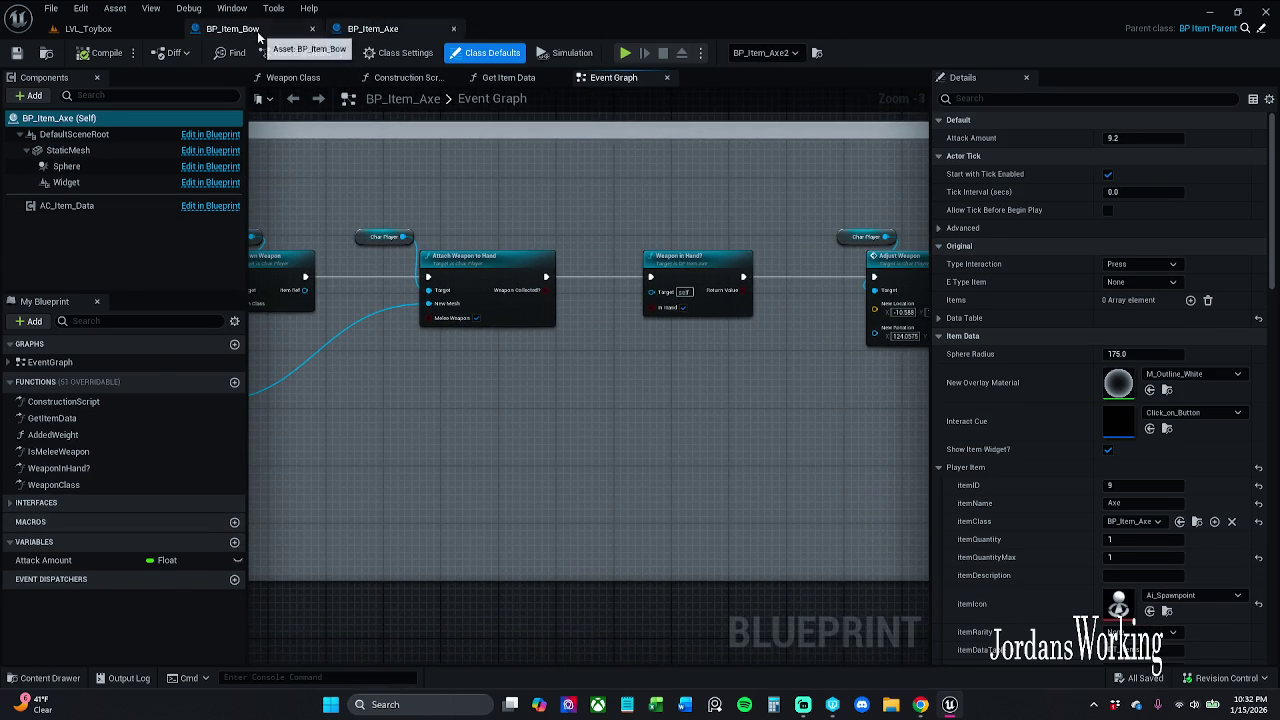
Step: Compare the later nodes of both graphs, finishing on the bow's event nodes
click(258, 29)
drag(561, 197, 314, 197)
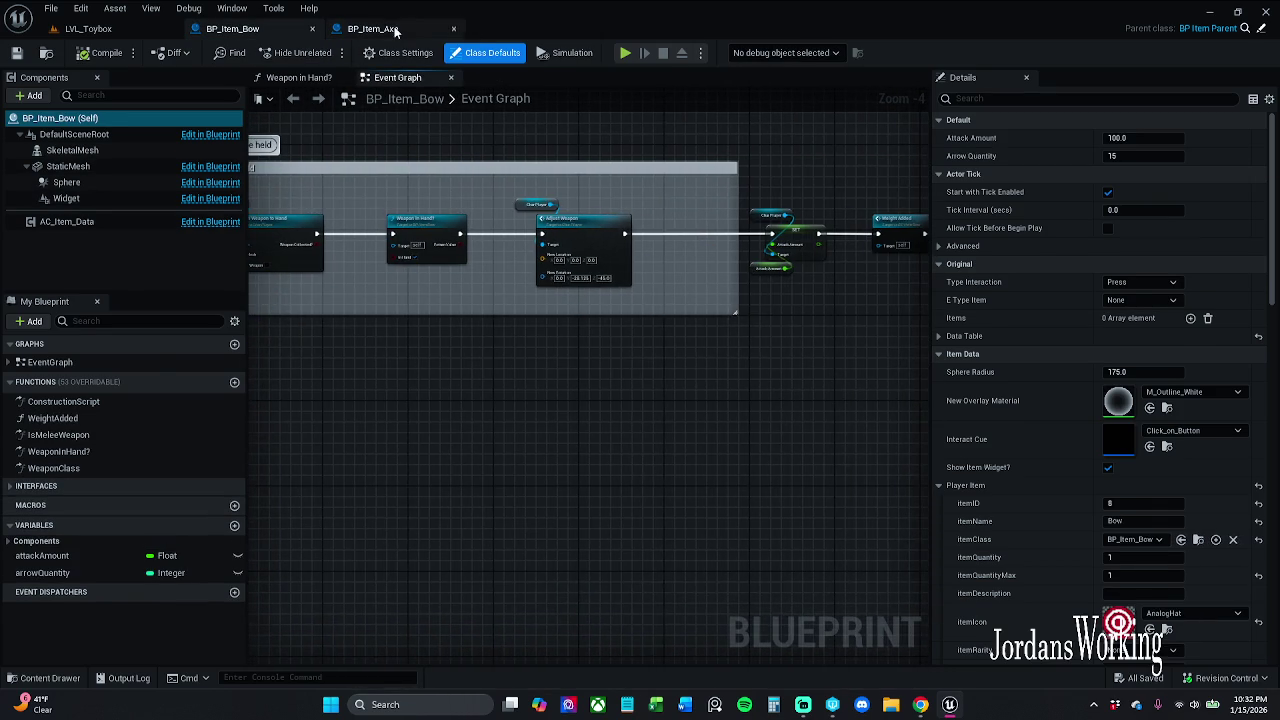
click(398, 31)
scroll(434, 163, down, 1)
mouse_move(630, 166)
mouse_down()
mouse_move(503, 170)
mouse_move(421, 204)
mouse_up()
click(240, 29)
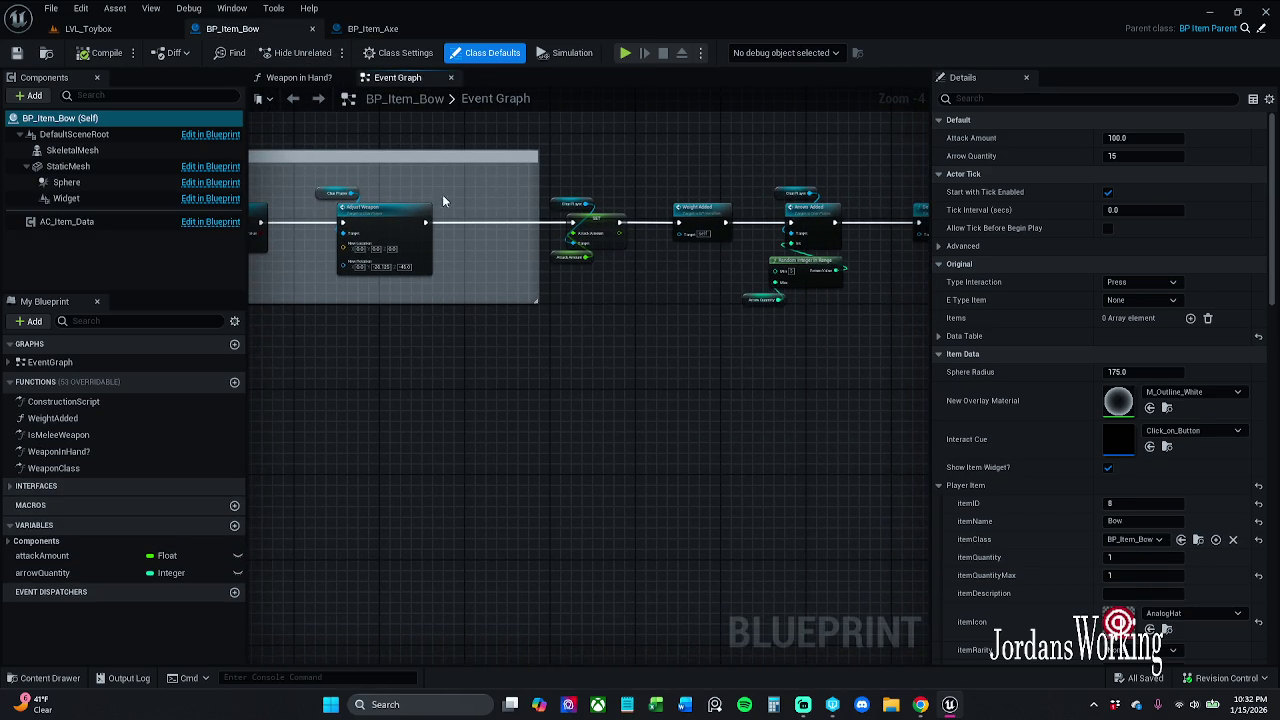
drag(514, 186, 441, 186)
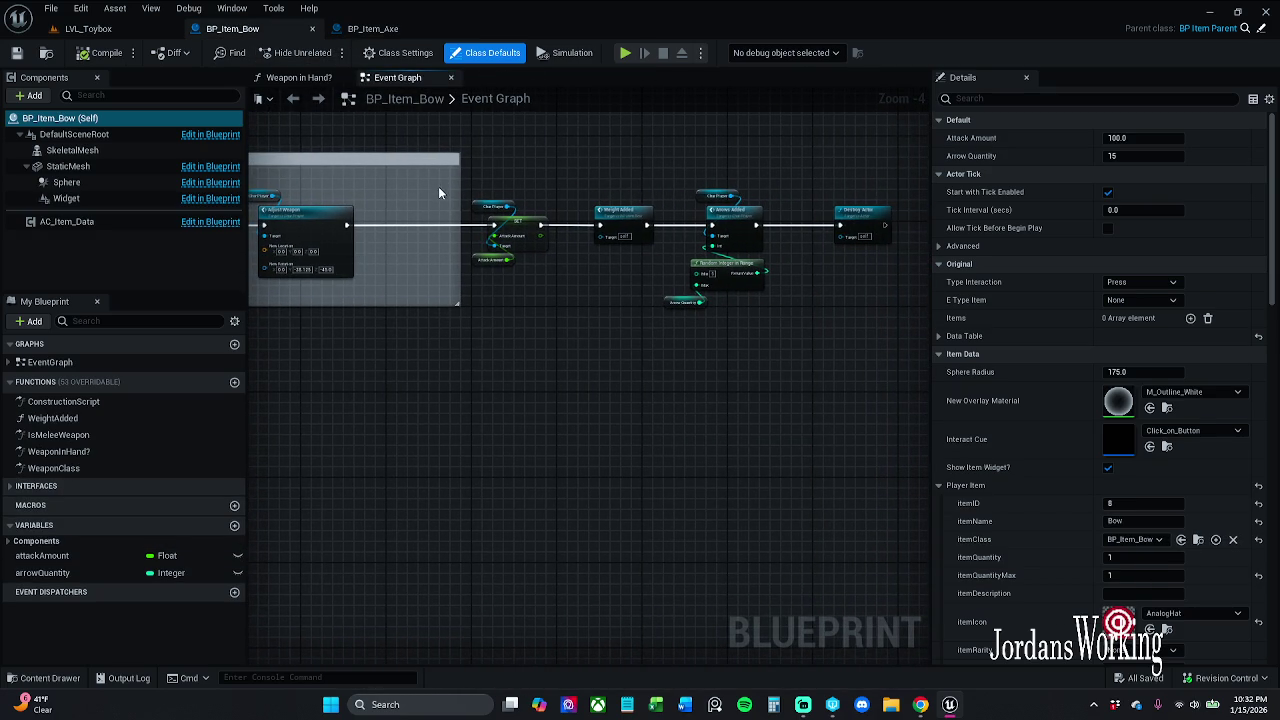
drag(387, 186, 788, 187)
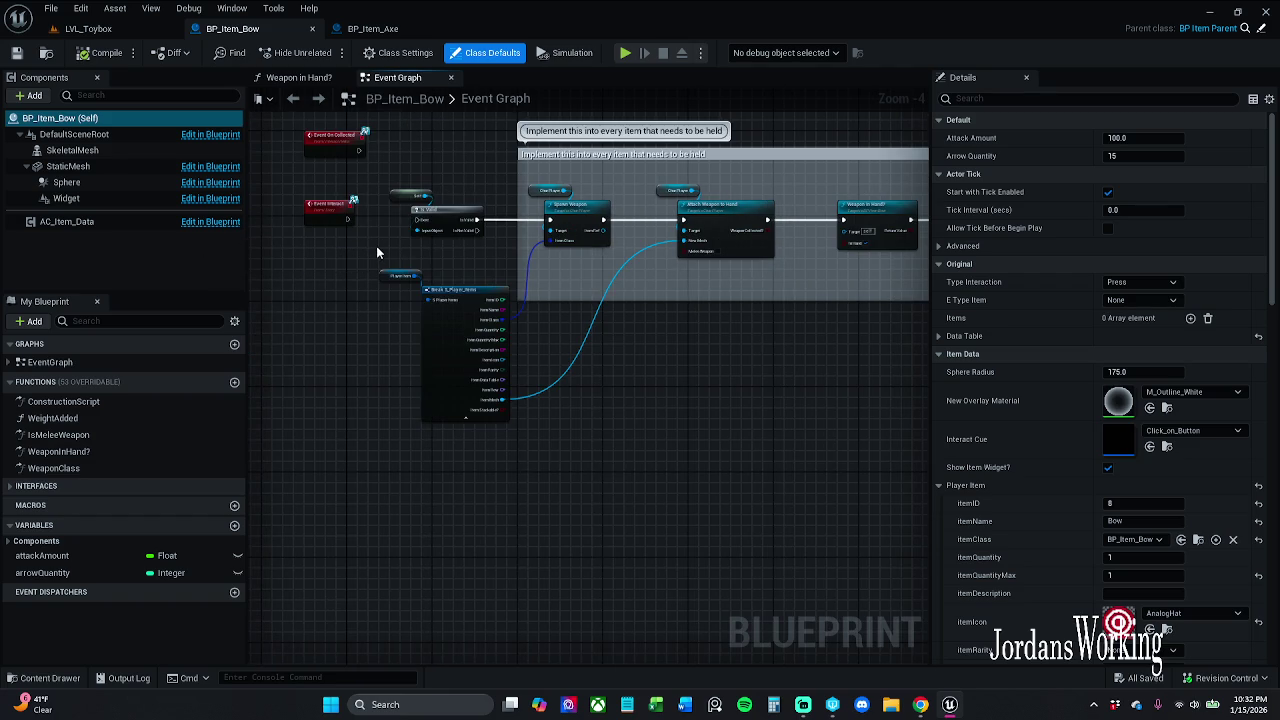
Step: Cycle through the BP_Item_Axe and BP_Item_Bow tabs and return to LVL_Toybox
click(100, 28)
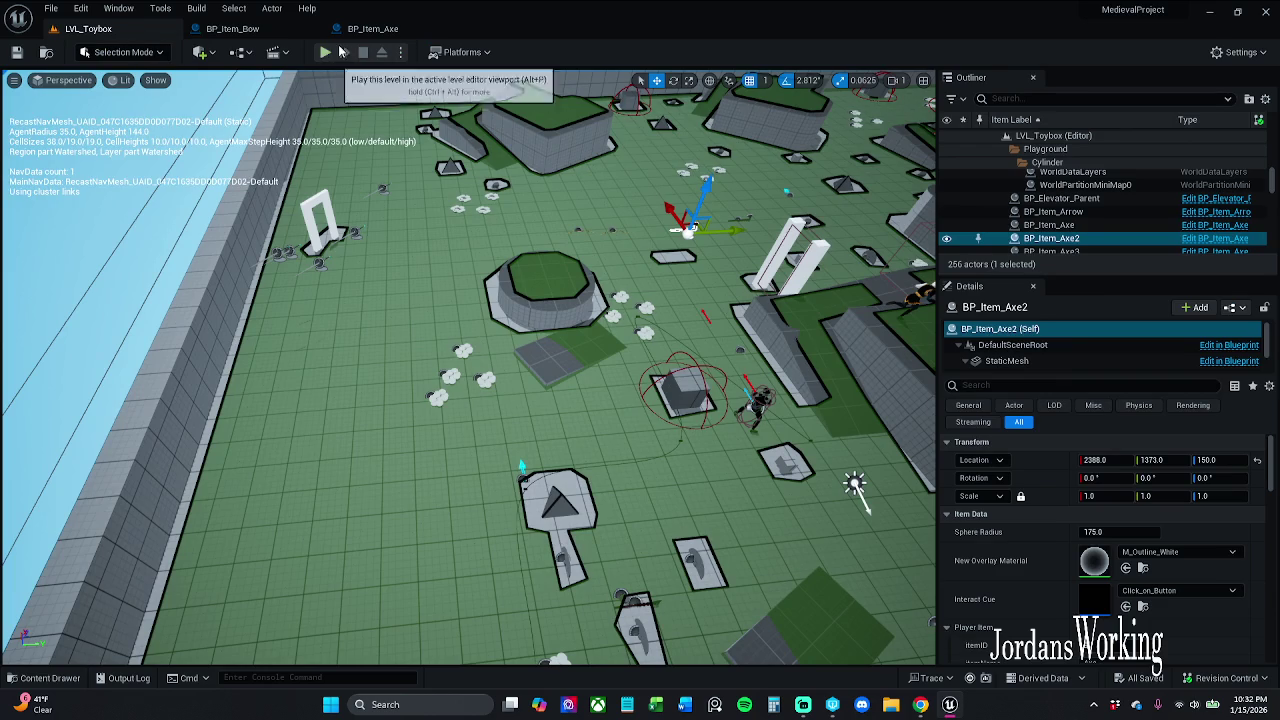
click(372, 28)
click(232, 28)
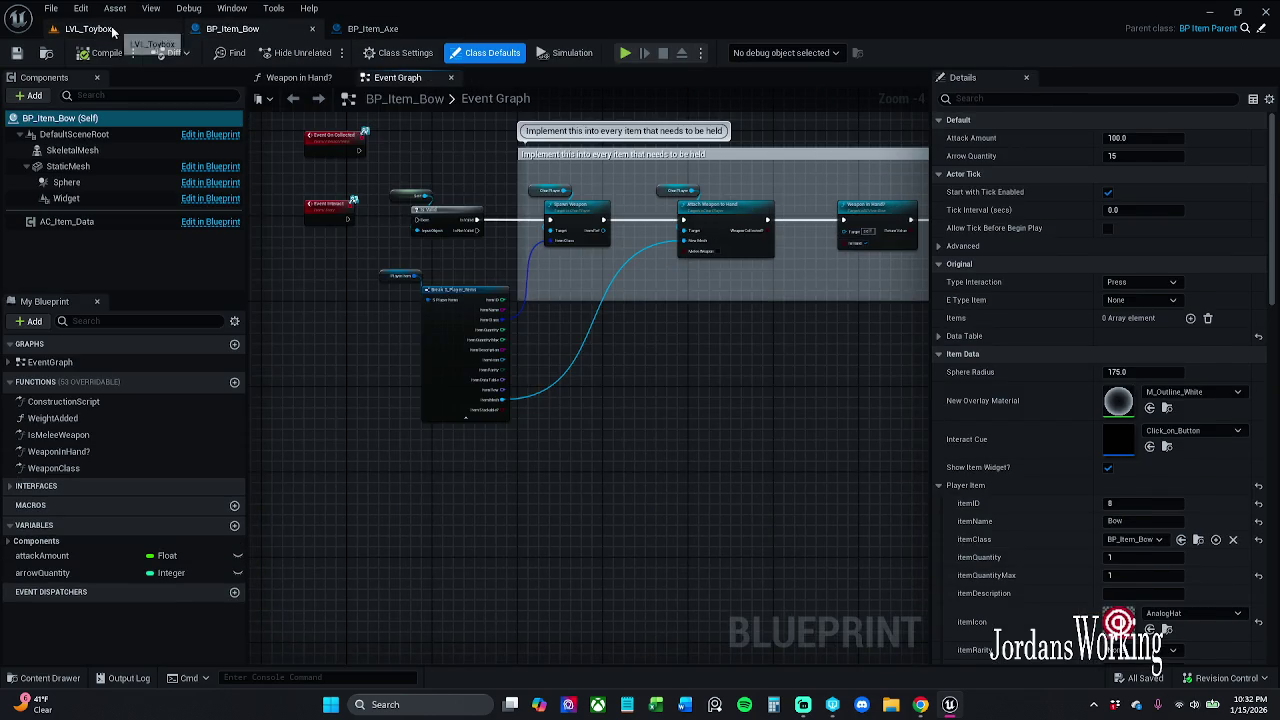
click(88, 28)
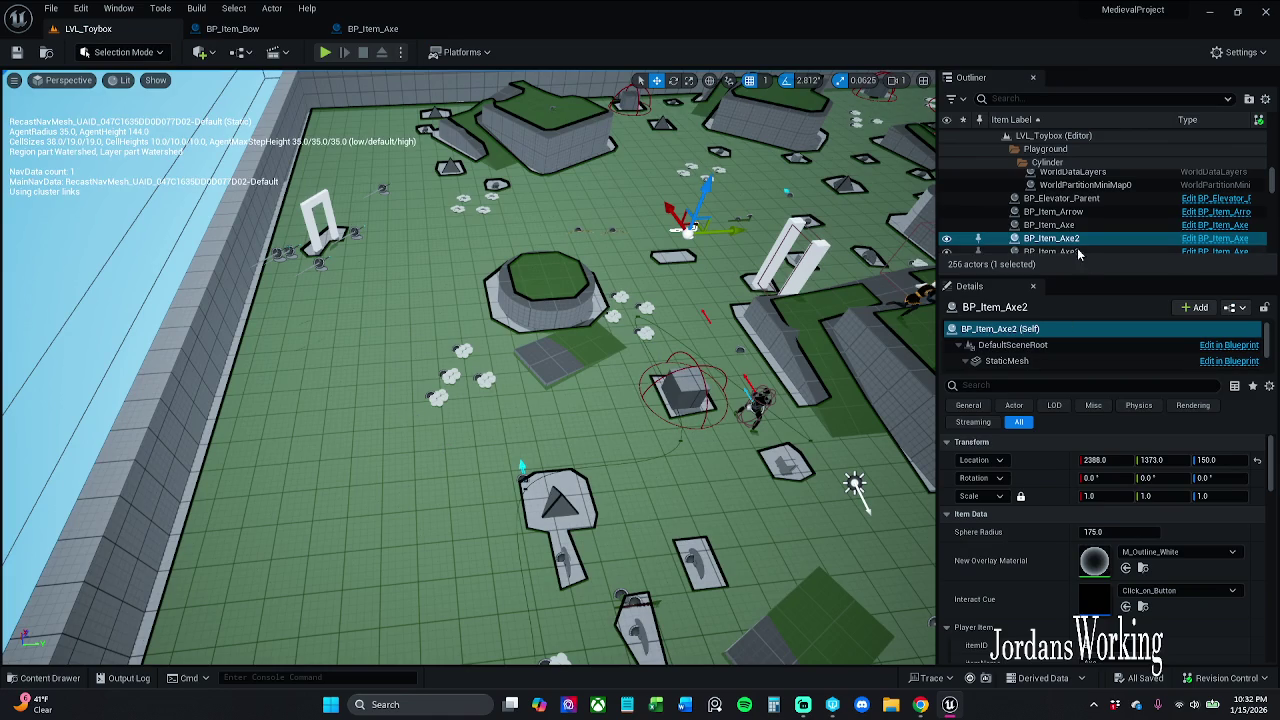
Step: Filter the Outliner by 'bow', delete BP_Item_Bow2 through BP_Item_Bow8, and Save All
click(1097, 99)
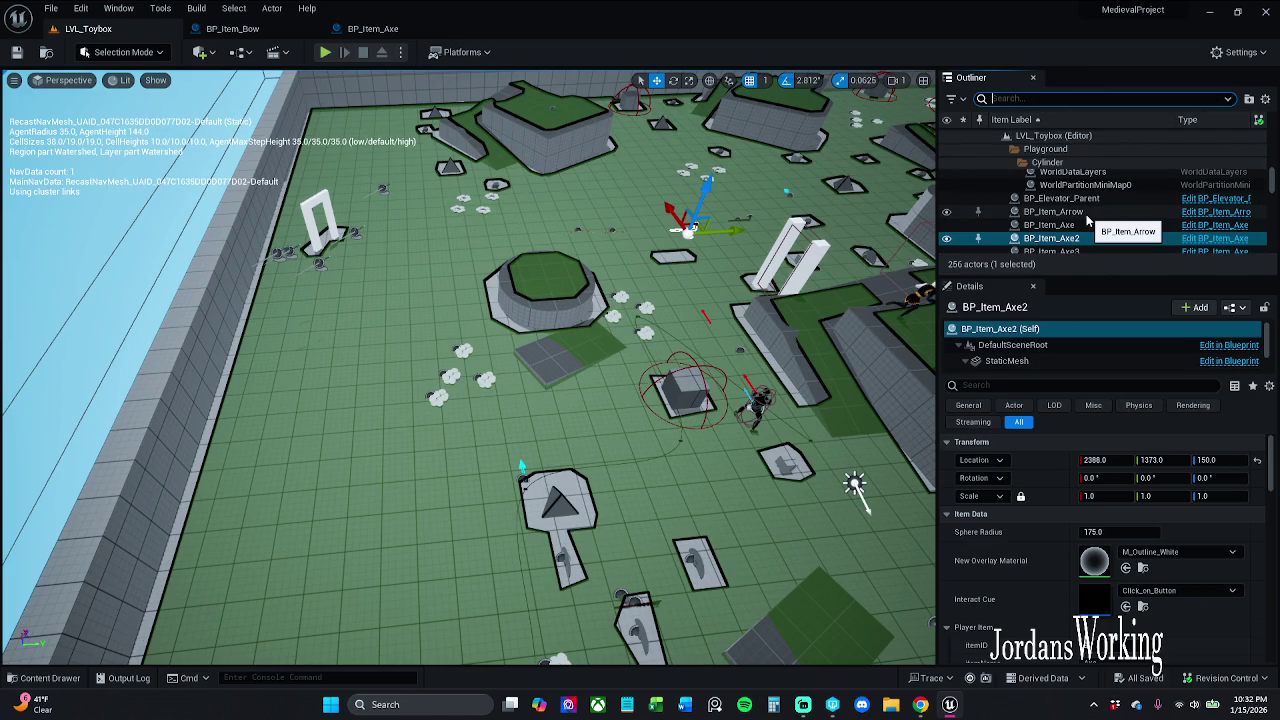
text(bow)
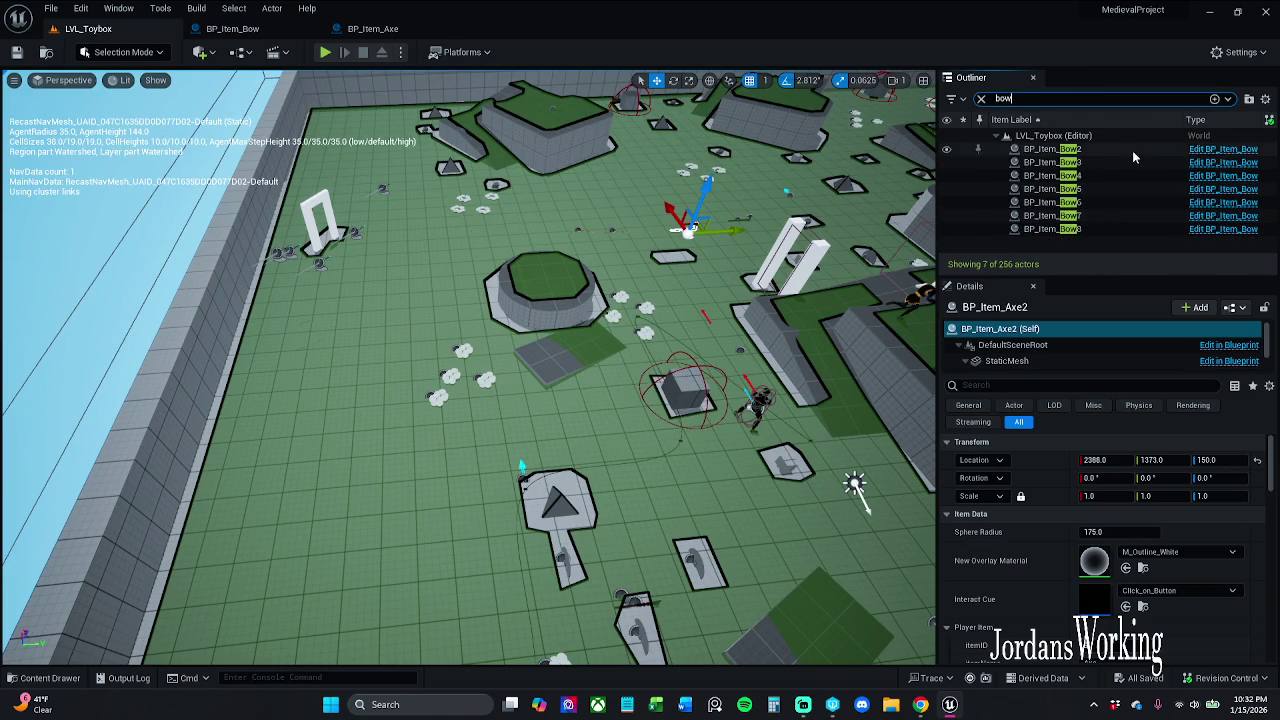
click(1133, 149)
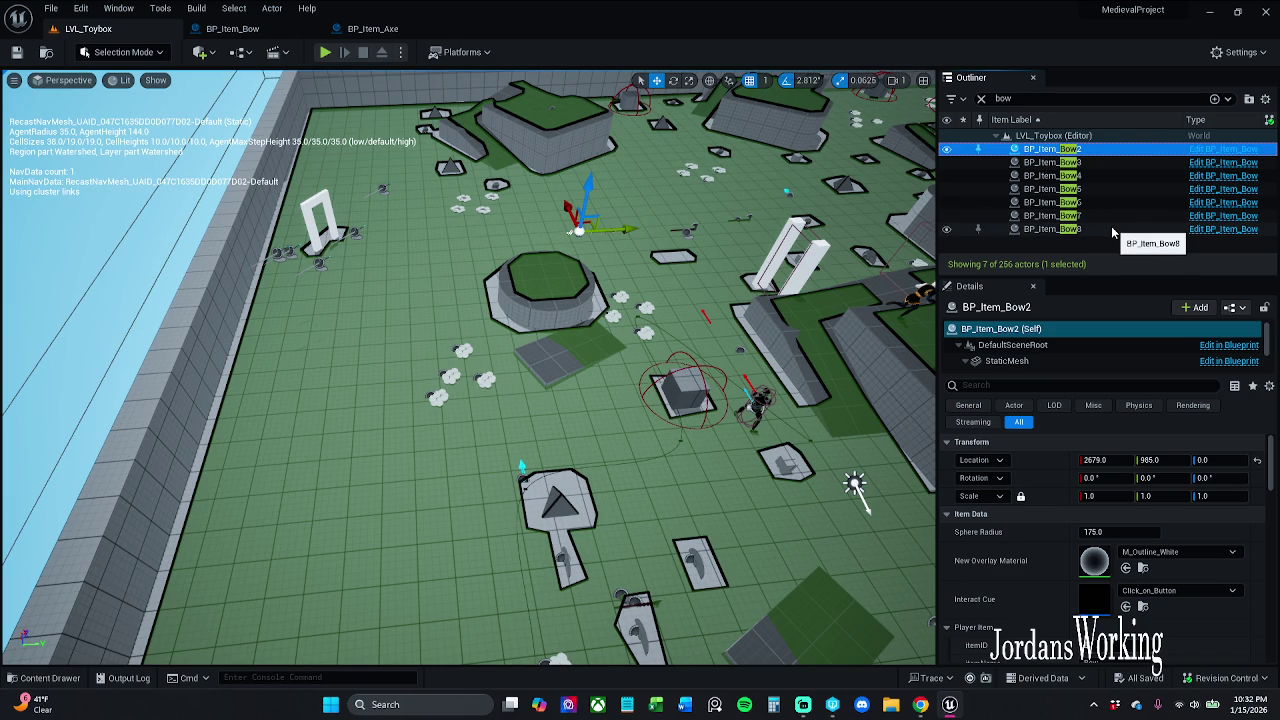
shift+click(1111, 230)
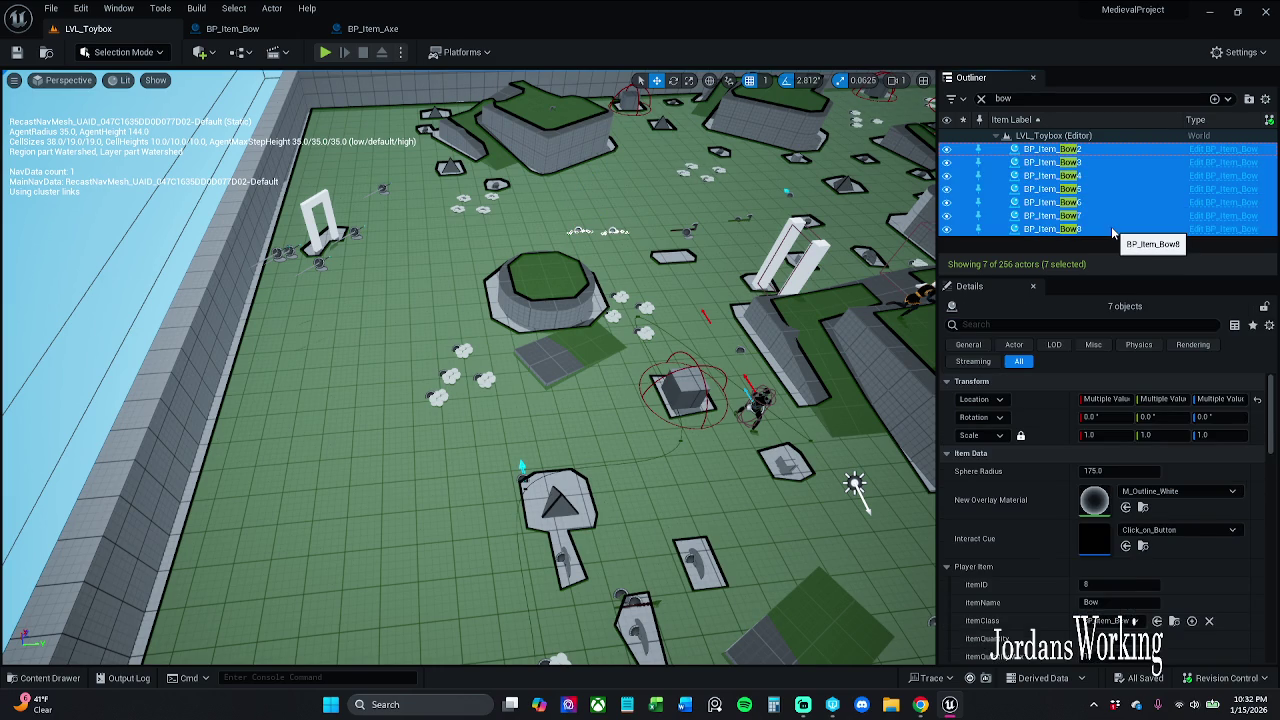
key(Delete)
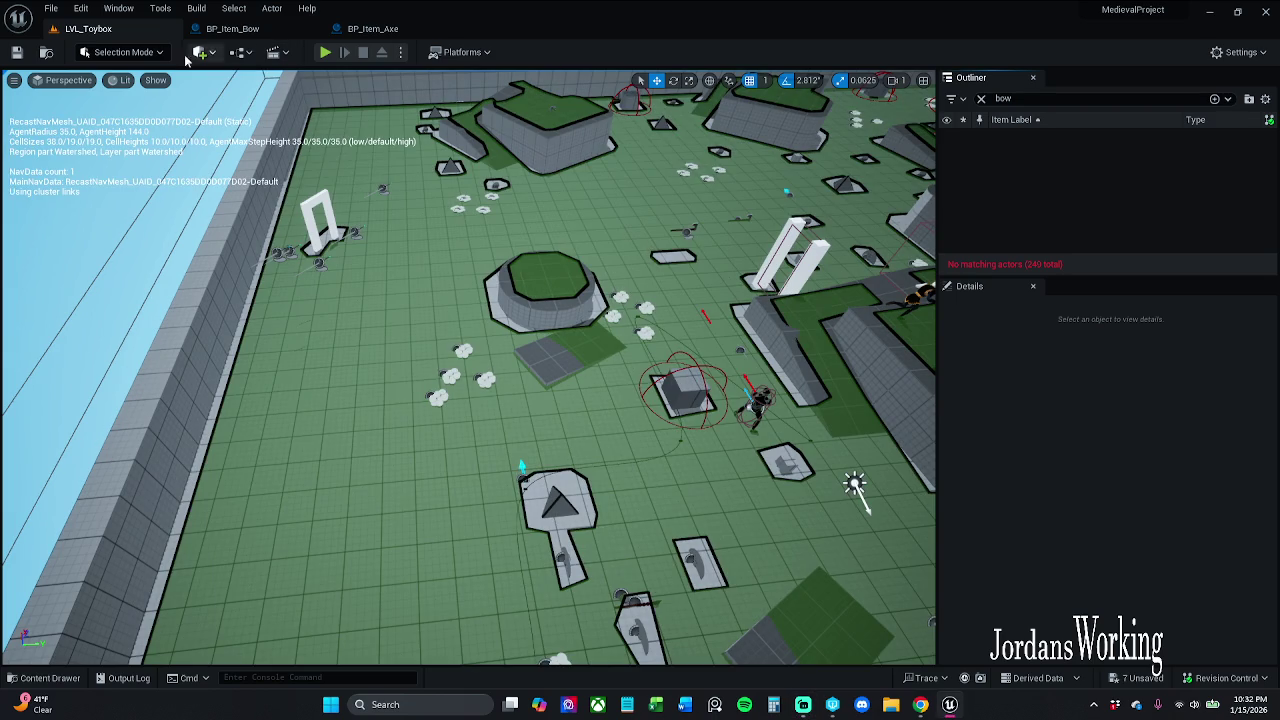
click(17, 53)
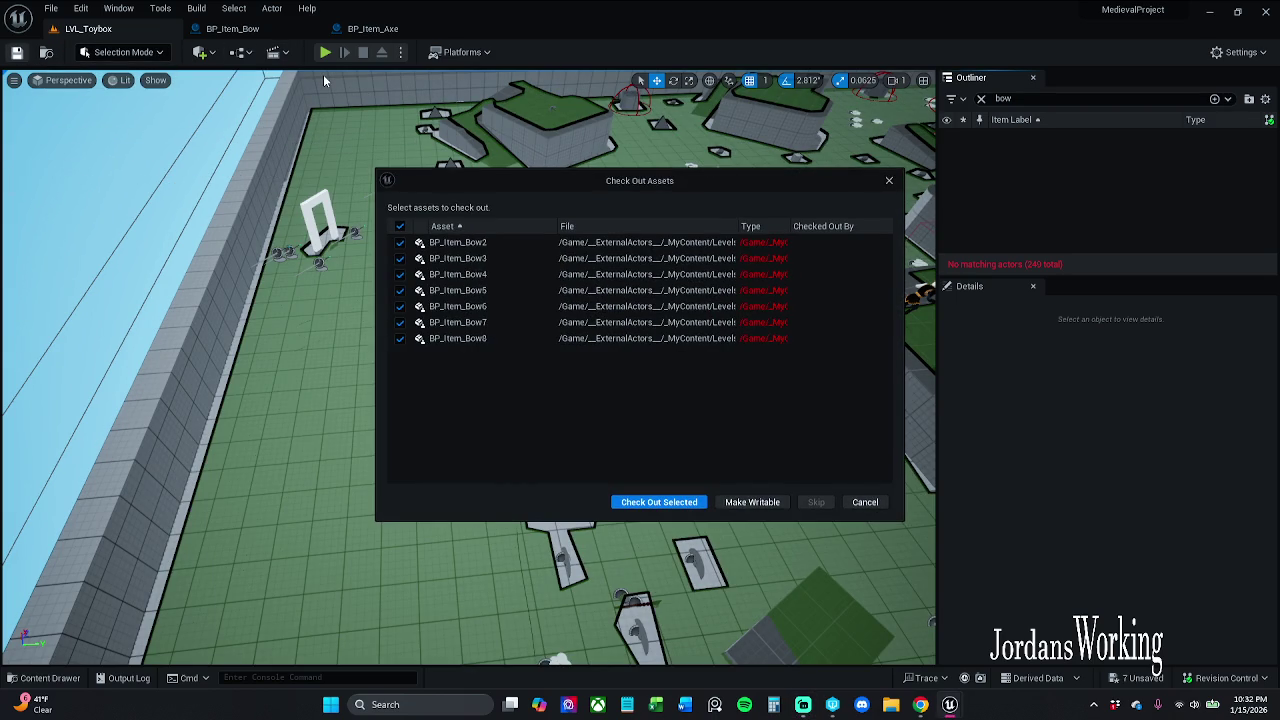
Step: Check out the removed bow actors, place a fresh BP_Item_Bow in the viewport, and play with Alt+P
click(695, 502)
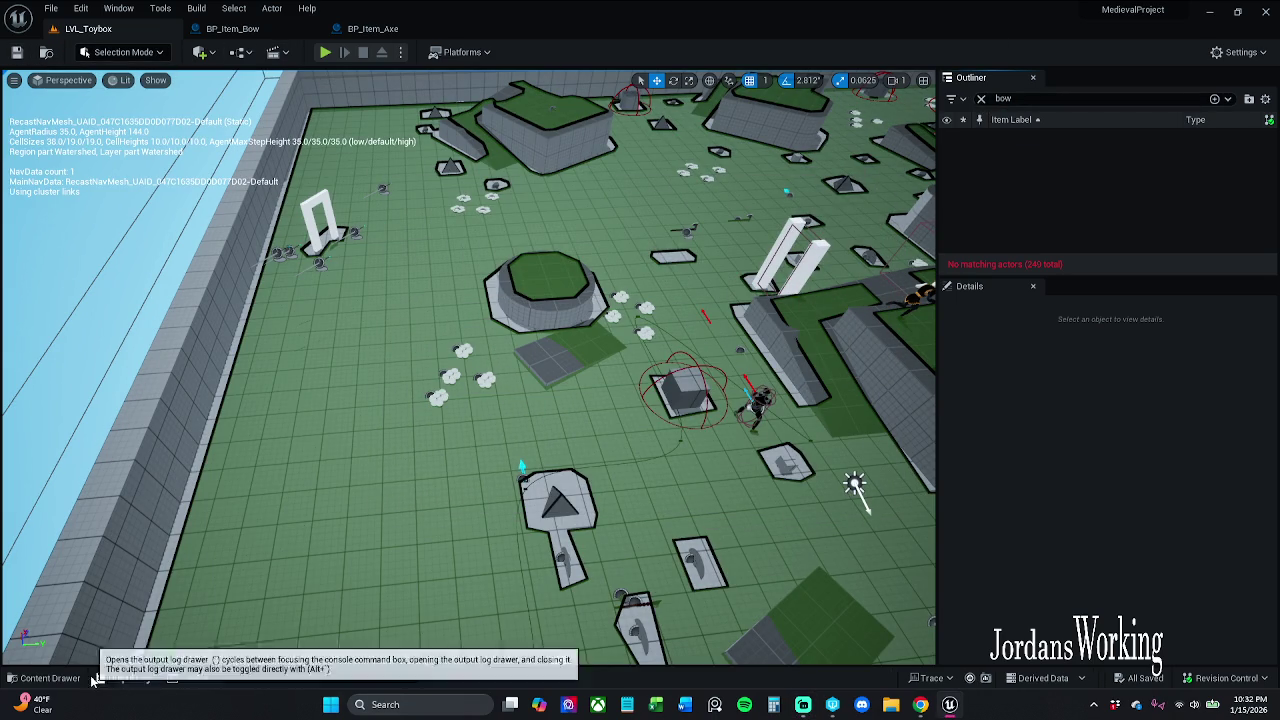
click(44, 678)
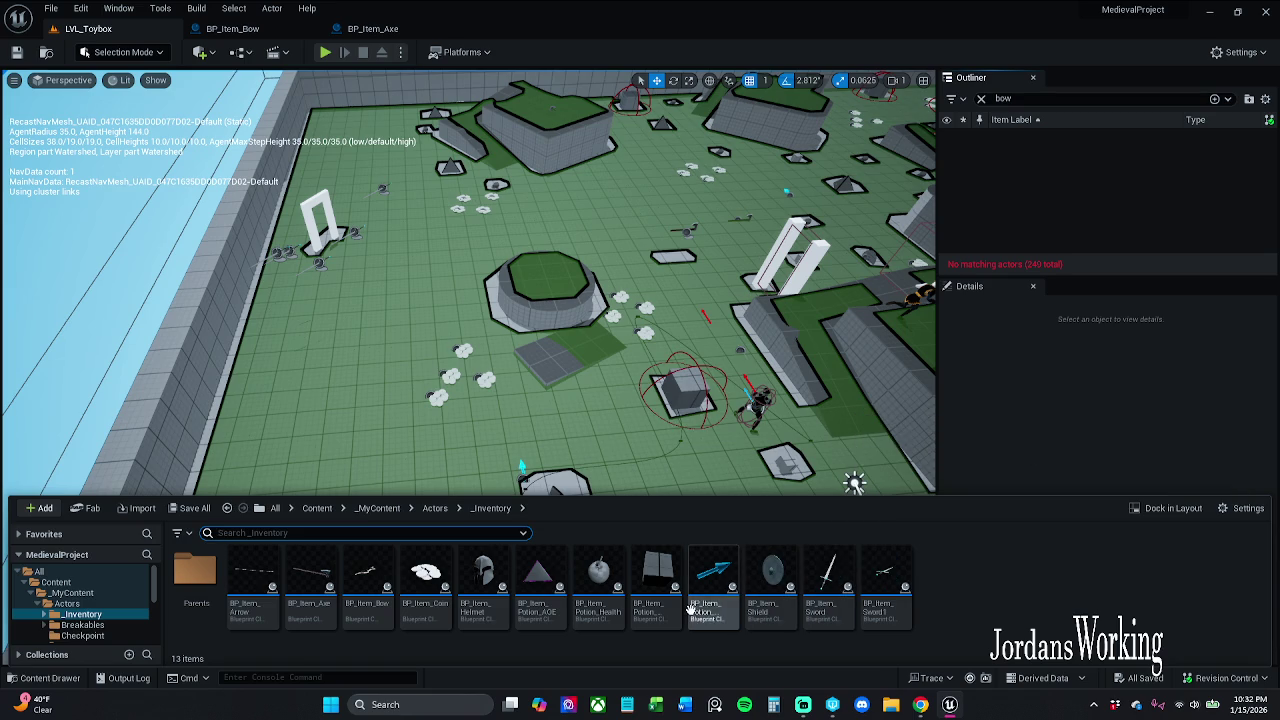
click(366, 600)
click(564, 222)
key(p)
drag(573, 228, 571, 228)
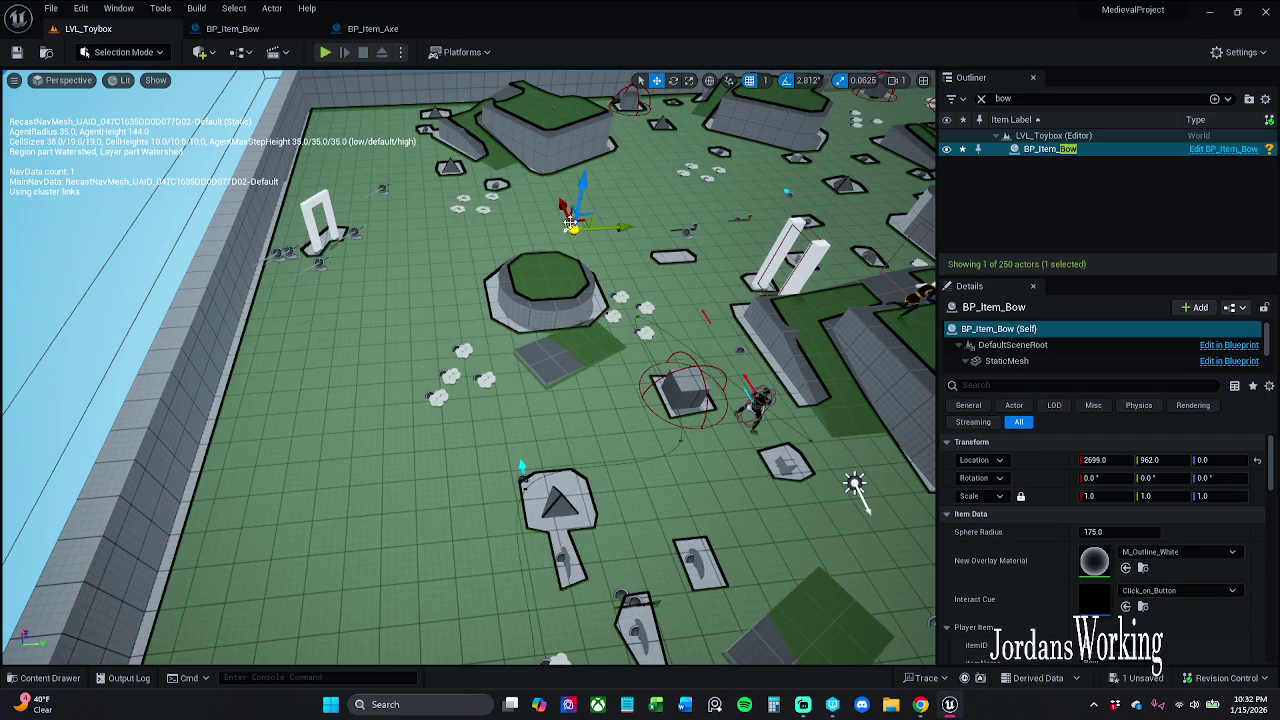
key(alt+p)
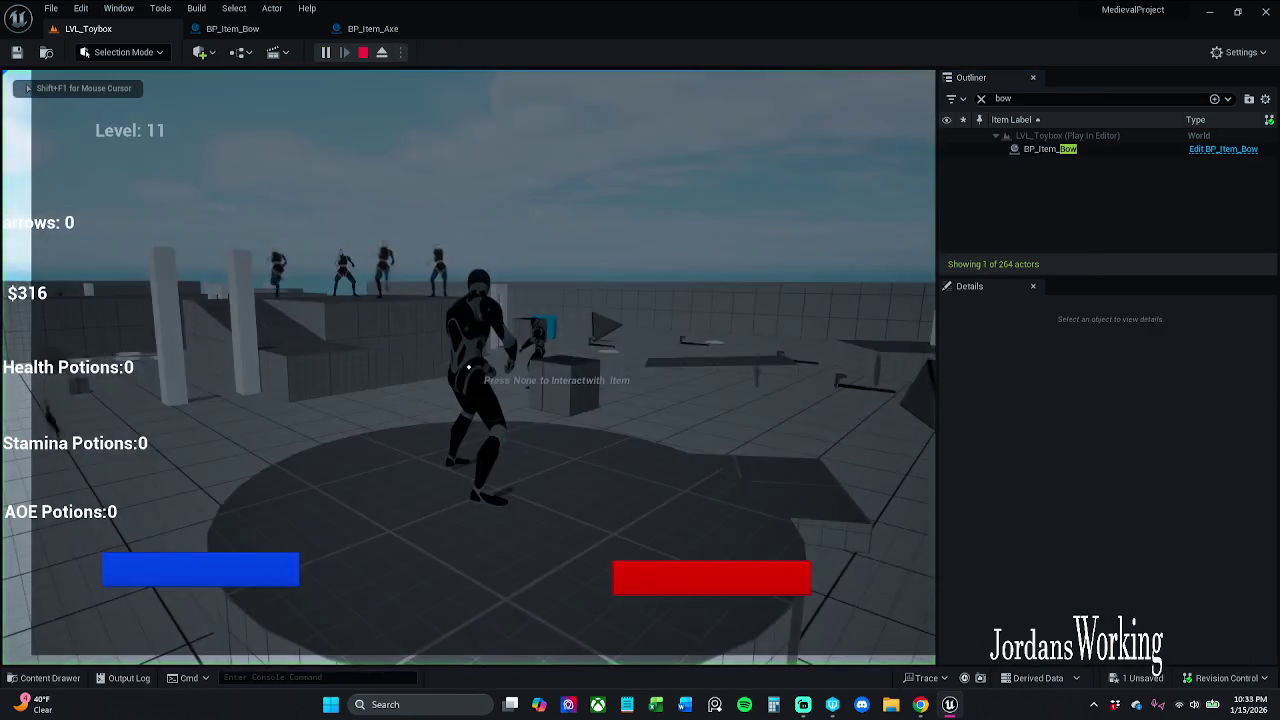
Step: Run the character forward in LVL_Toybox, then stop the play session
key(w)
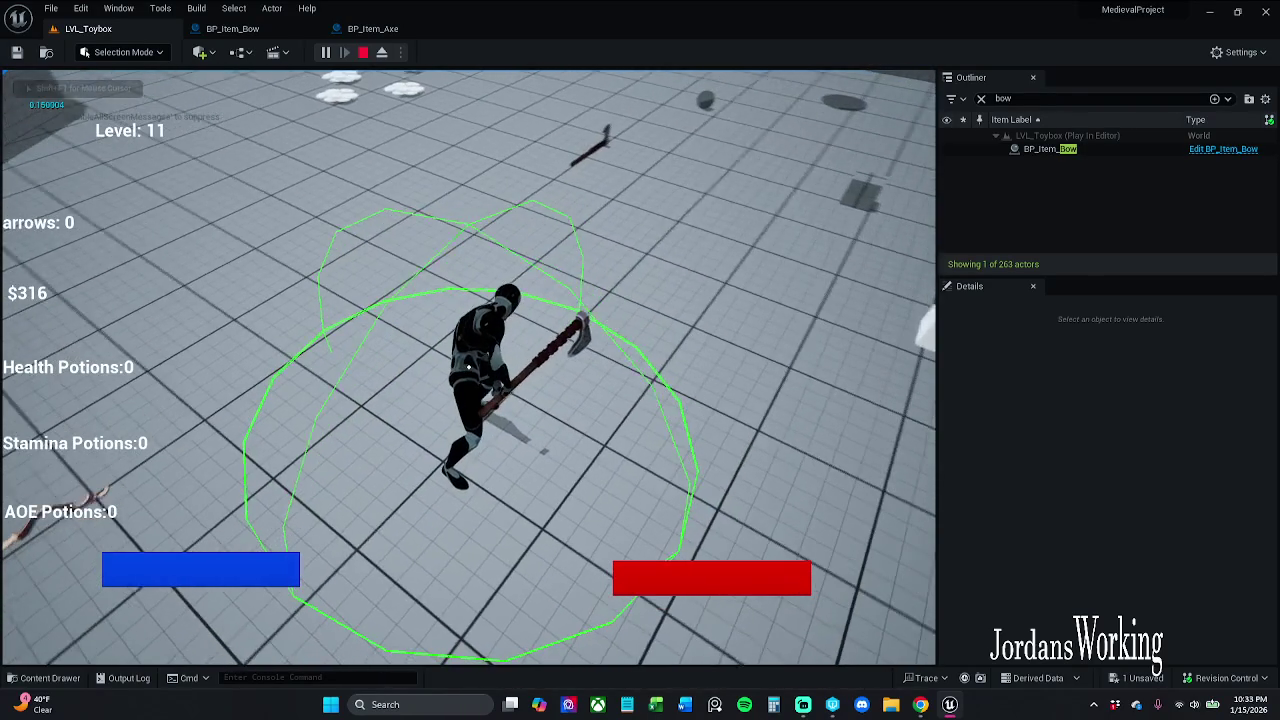
key(shift+F1)
click(364, 52)
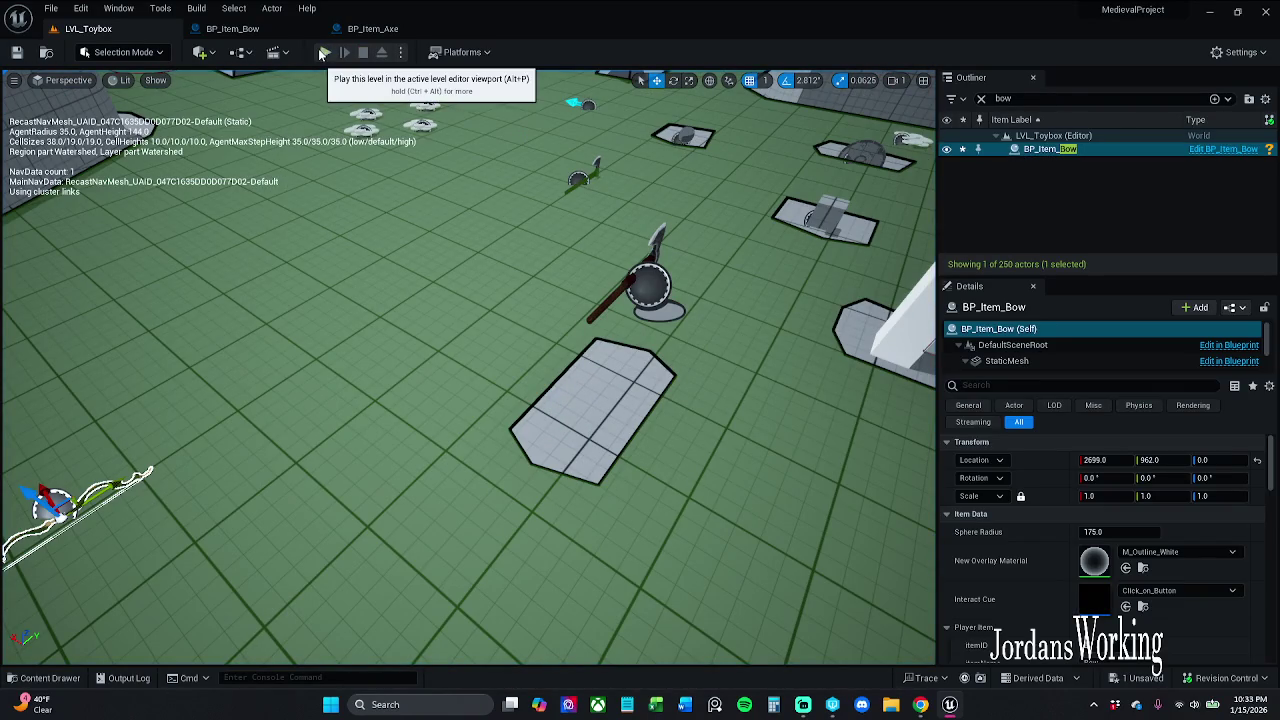
Step: Start a fresh playtest, pick up a weapon with E, and bring up Windows Task Manager
click(325, 52)
key(w)
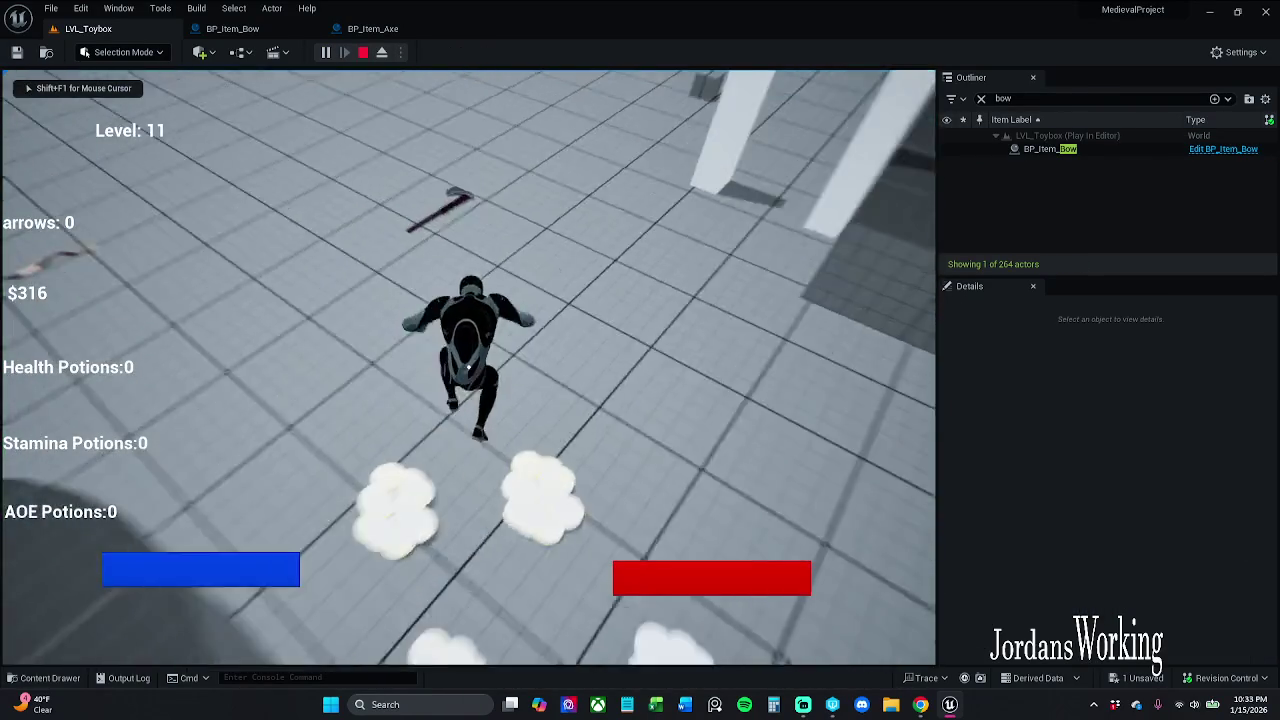
key(e)
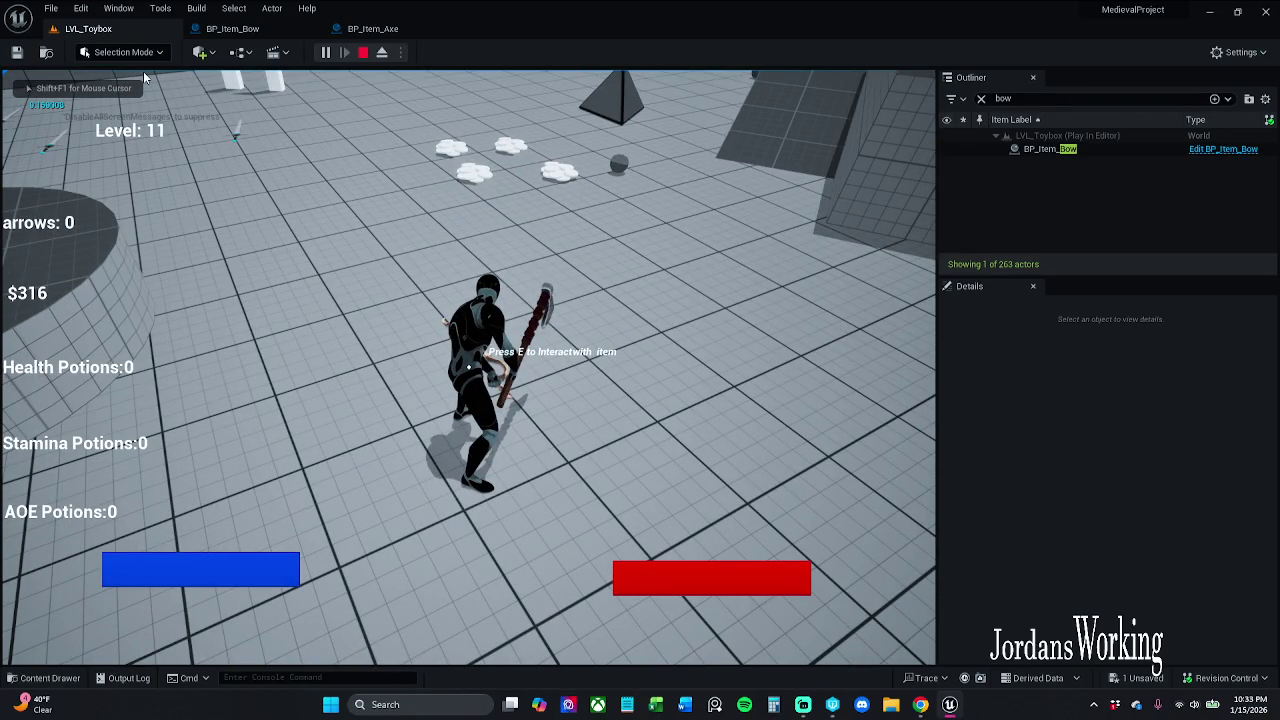
click(643, 380)
key(ctrl+shift+Escape)
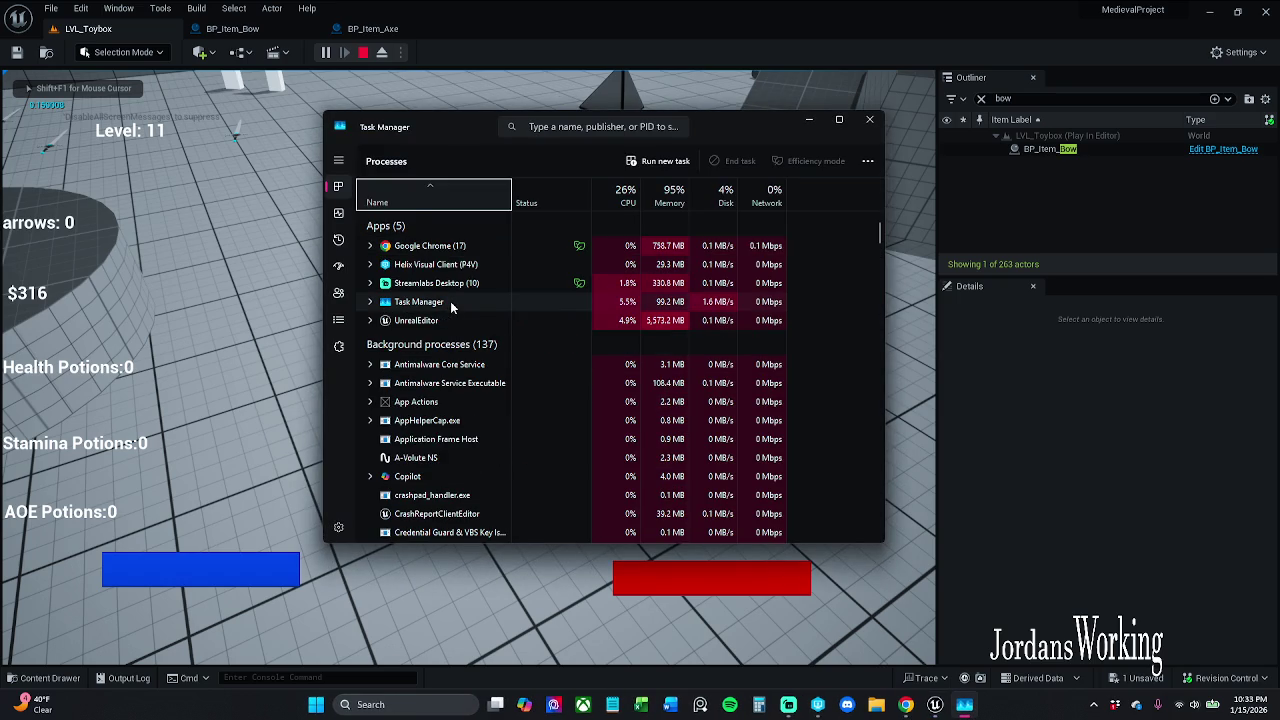
Step: End the UnrealEditor task from Task Manager's Processes list and close Task Manager
right_click(454, 320)
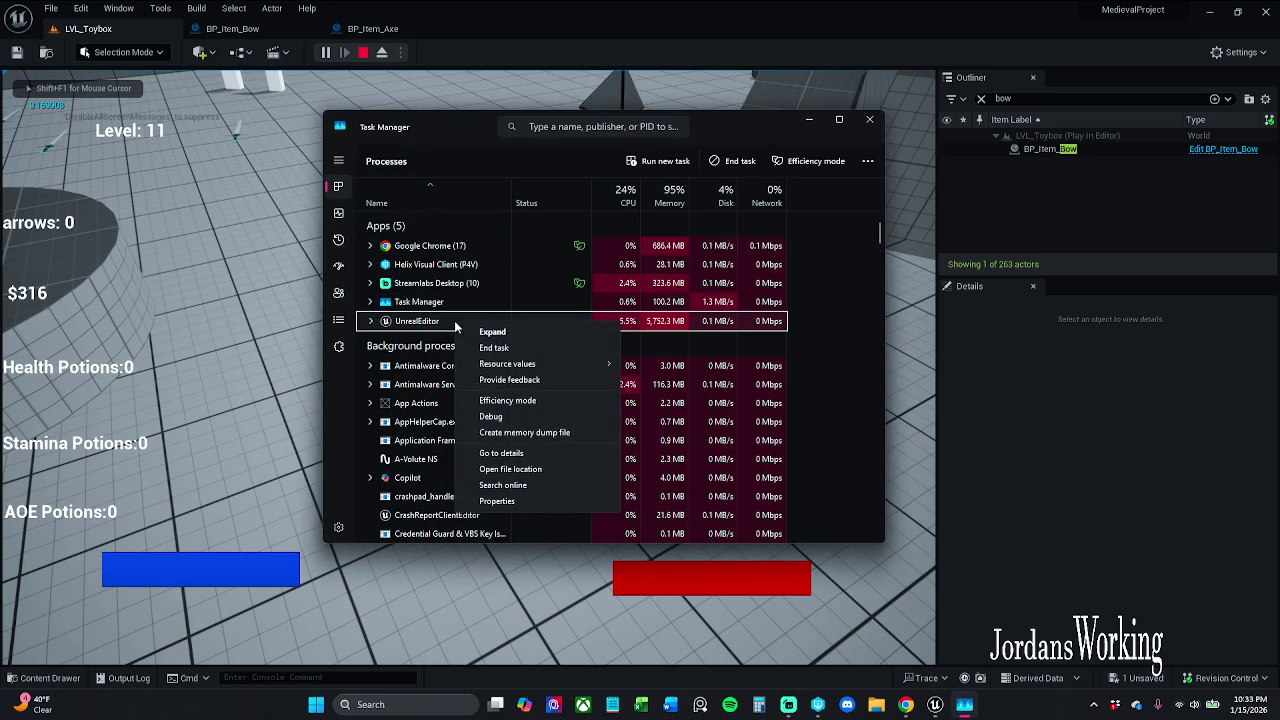
click(512, 345)
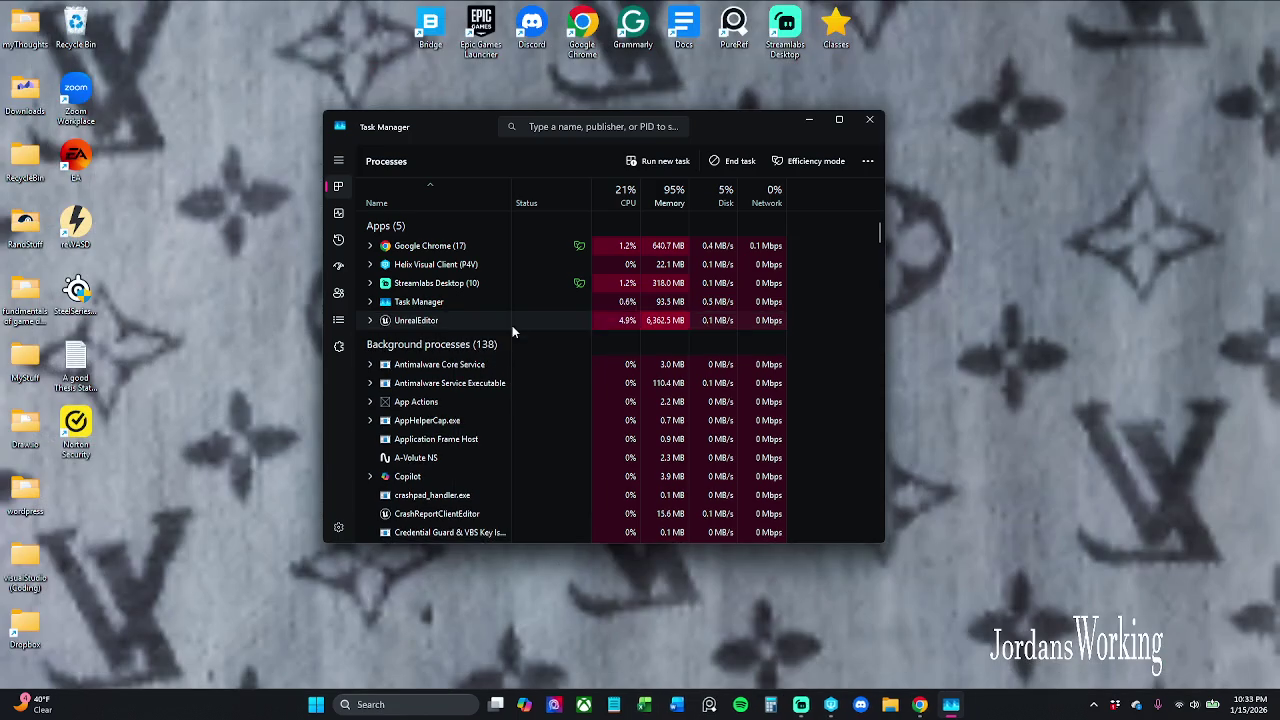
click(876, 125)
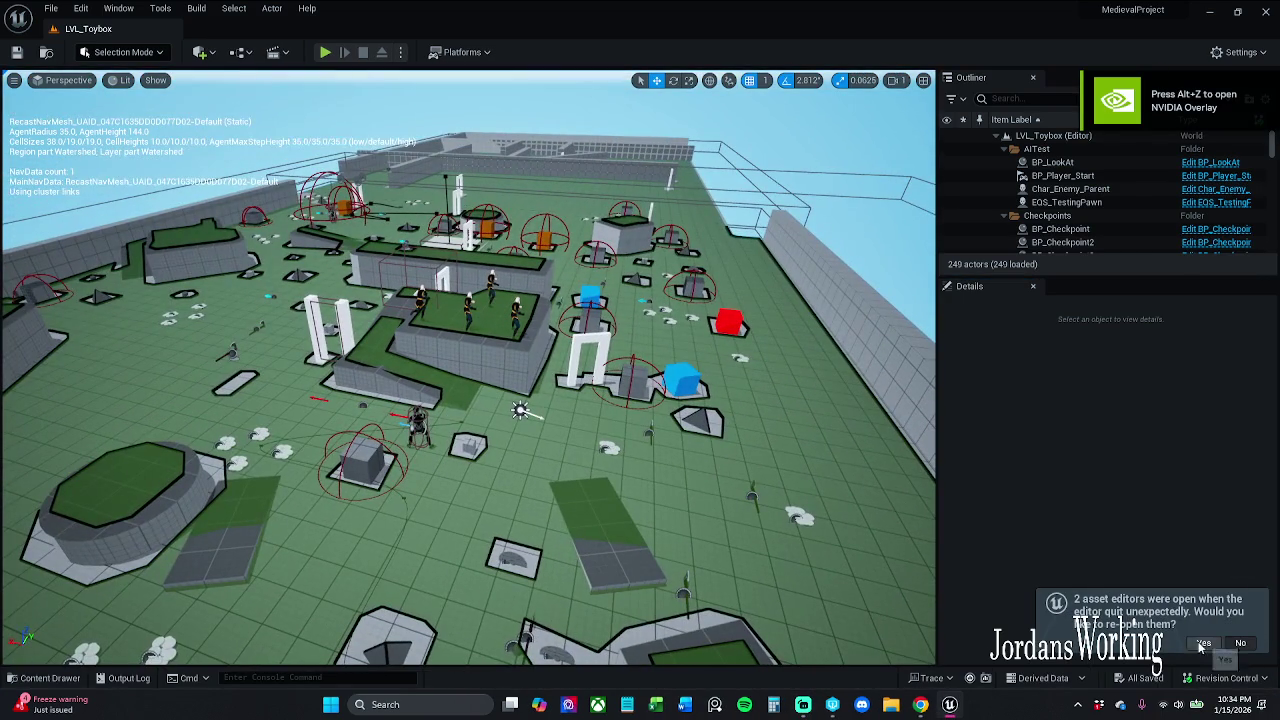
Step: Reopen the previous asset editors, then select BP_Item_Sword4 and BP_Item_Sword1 in the LVL_Toybox Outliner
click(1202, 644)
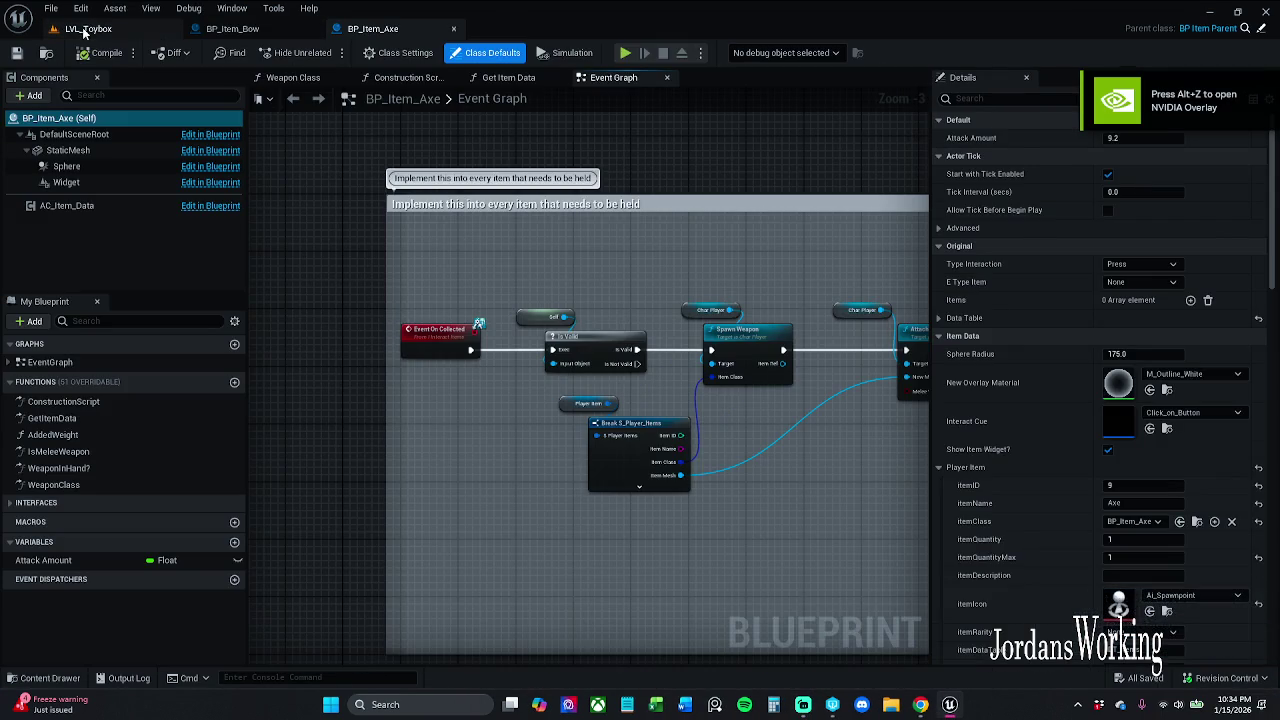
click(88, 28)
scroll(468, 400, up, 5)
click(373, 305)
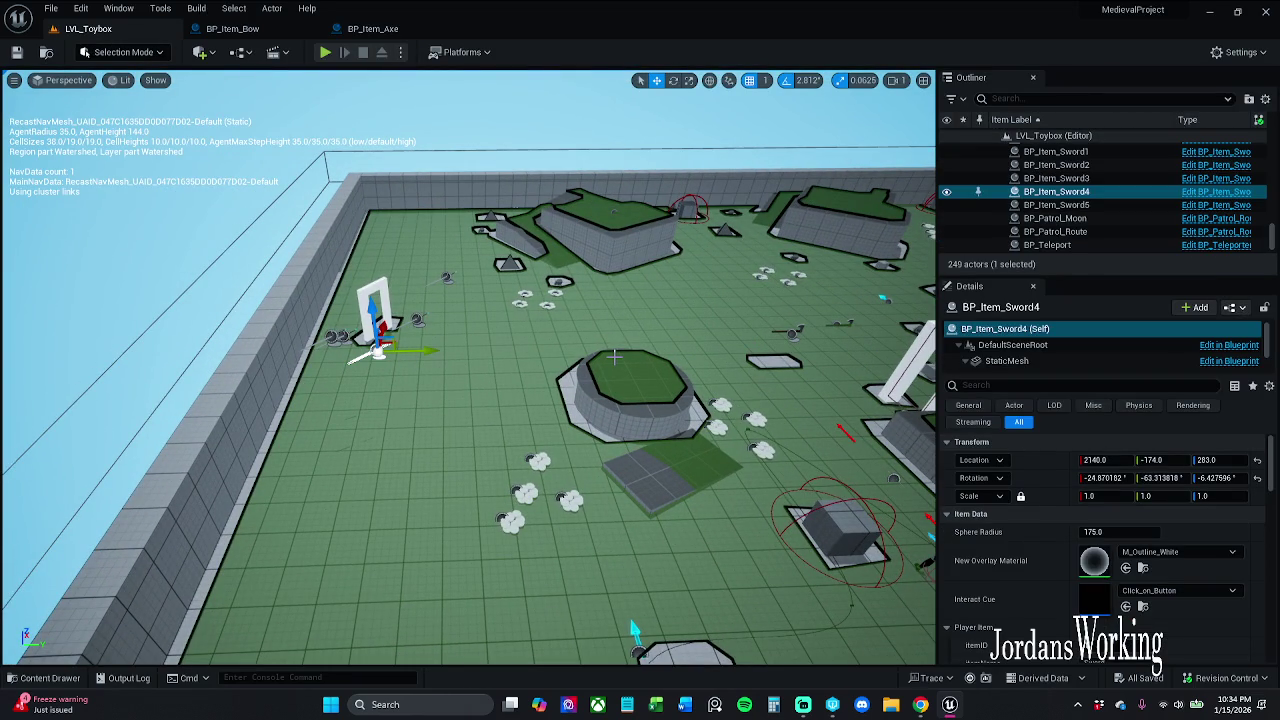
click(1098, 153)
scroll(1062, 210, up, 2)
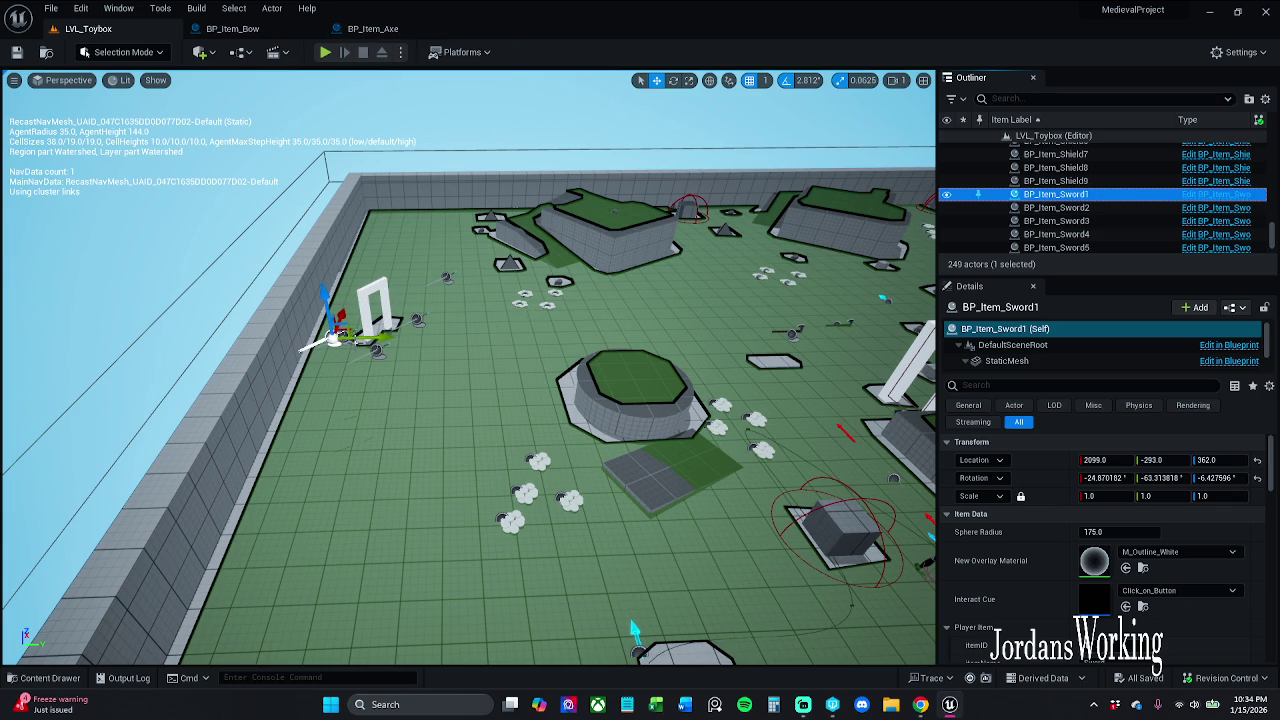
Step: Inspect the BP_Item_Axe and BP_Item_Bow blueprint graphs
click(372, 28)
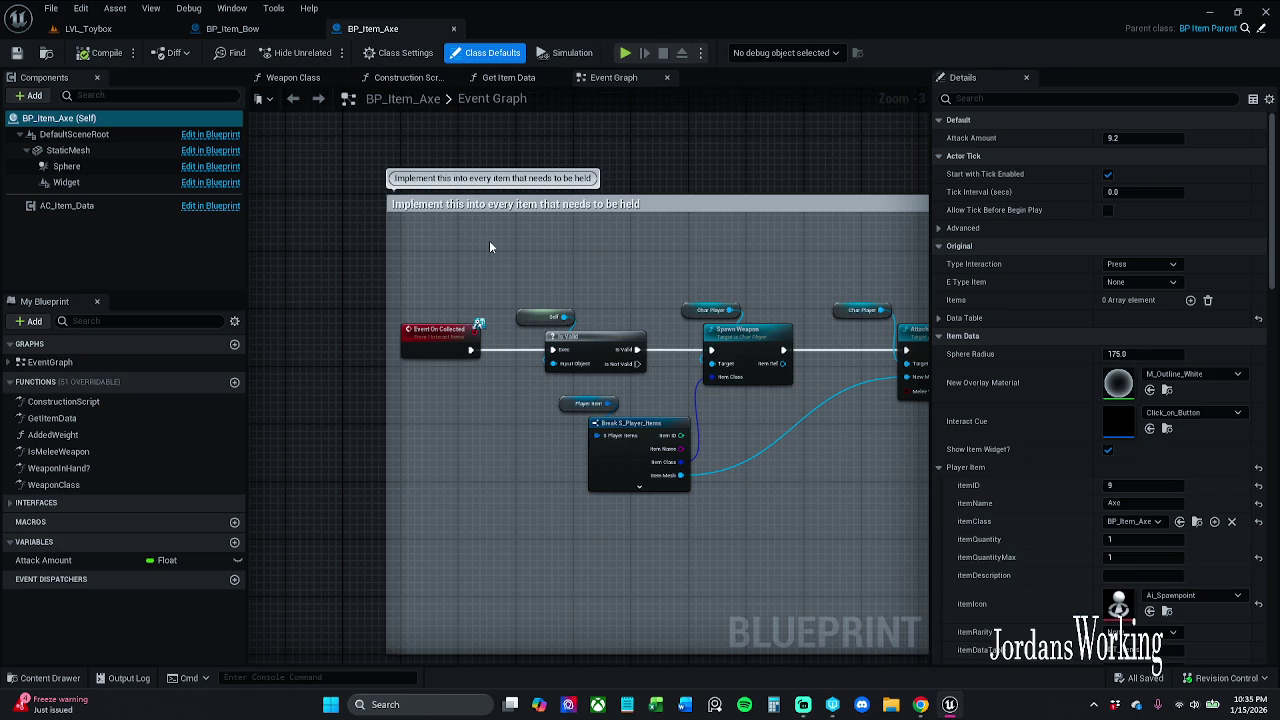
click(232, 28)
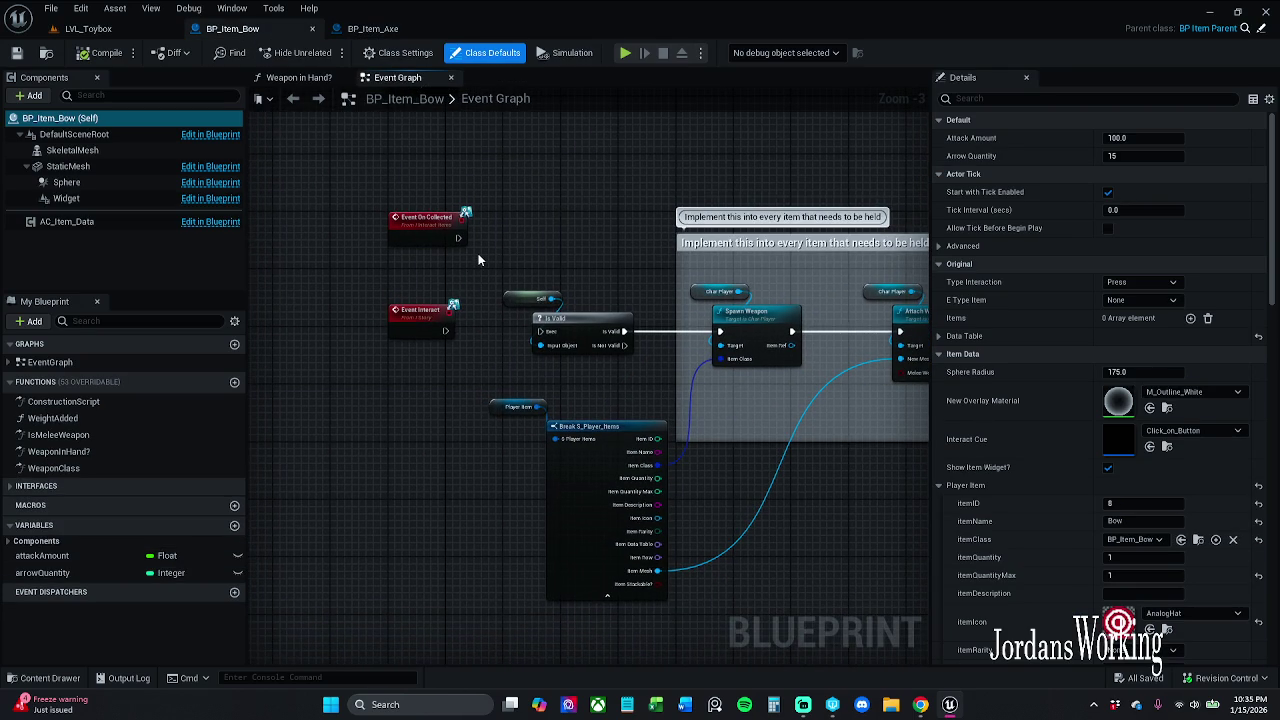
scroll(478, 253, down, 1)
mouse_move(478, 253)
mouse_down()
mouse_move(463, 348)
mouse_move(460, 276)
mouse_up()
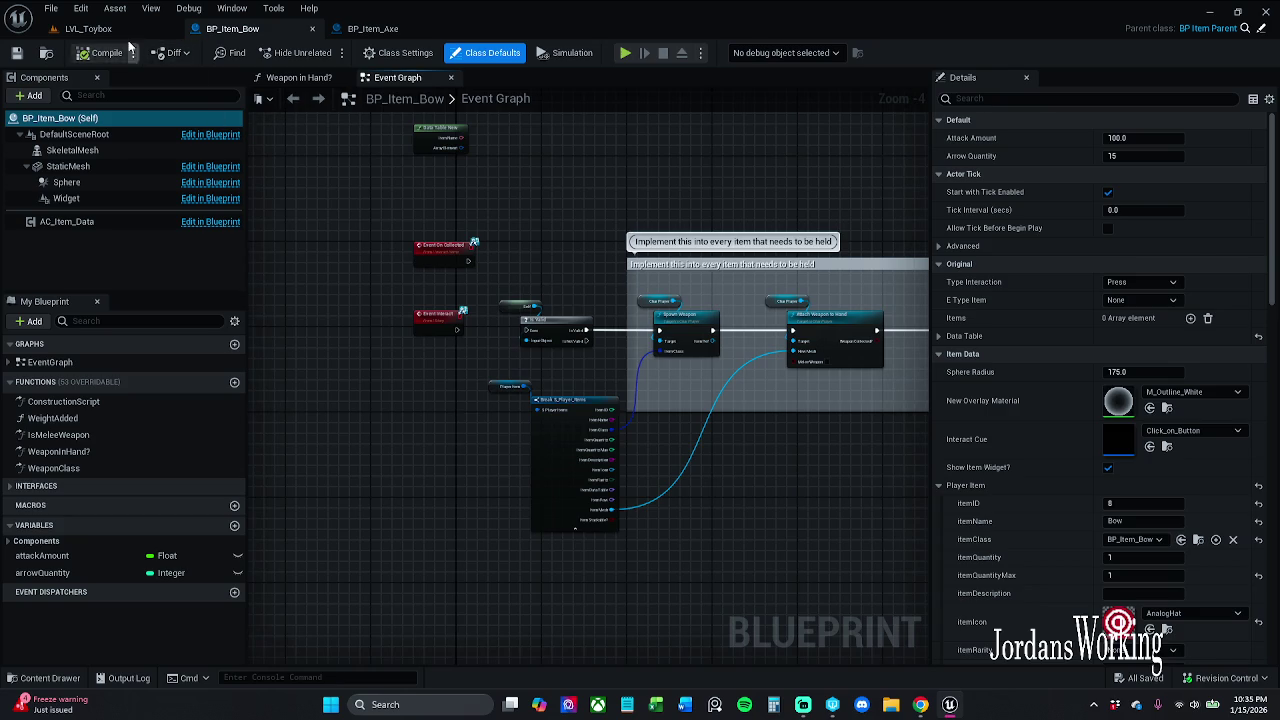
Step: In LVL_Toybox, search the Outliner for 'bow', clear it, and open the Content Drawer at _Inventory
click(88, 28)
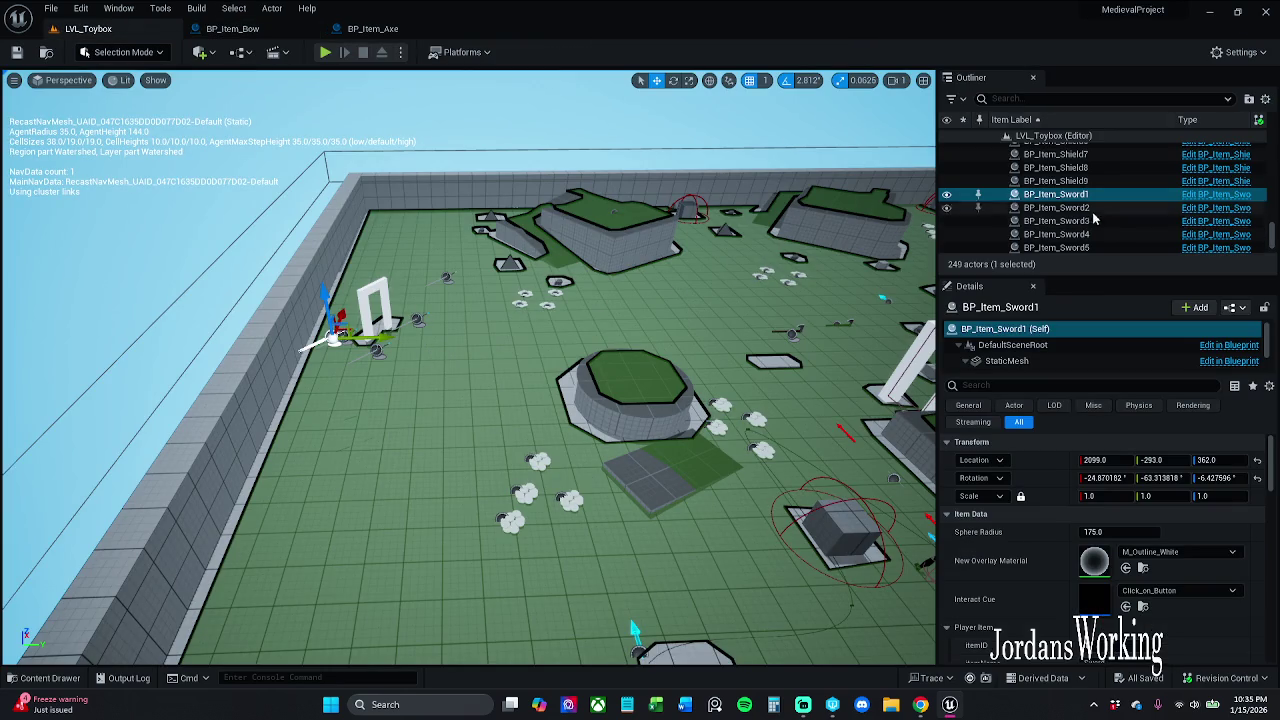
click(1104, 100)
text(bow)
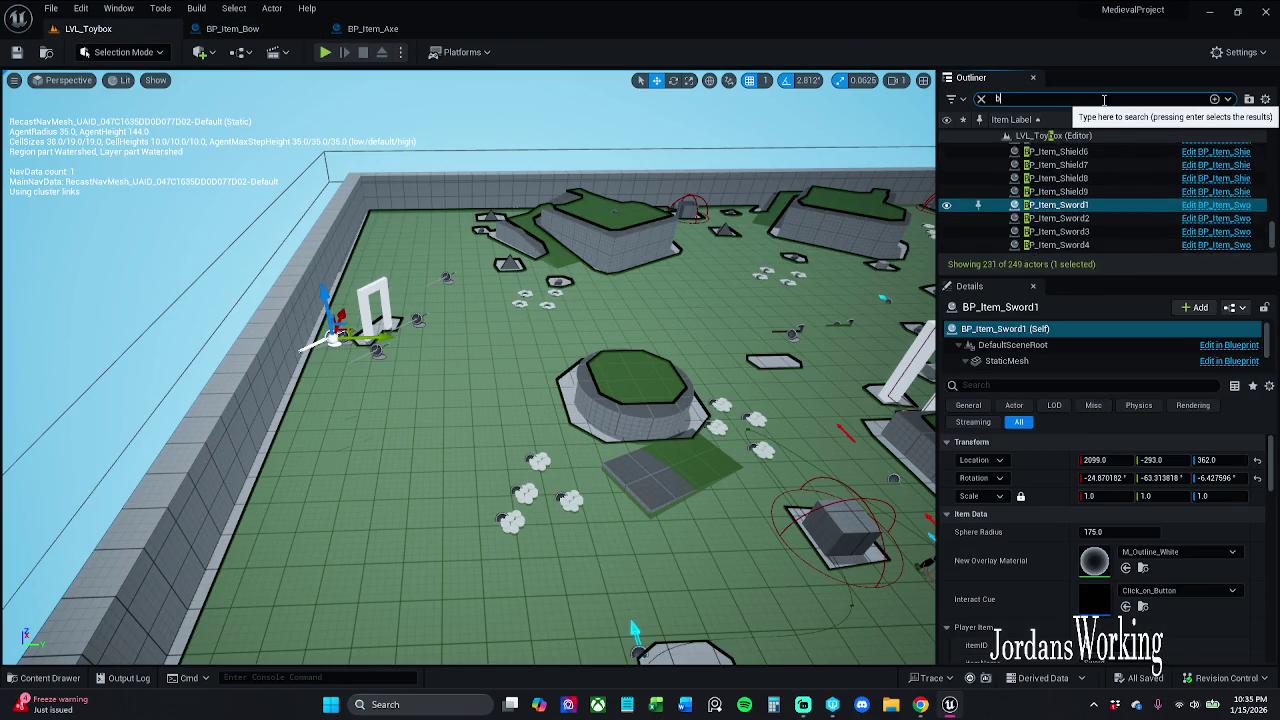
click(981, 99)
click(45, 678)
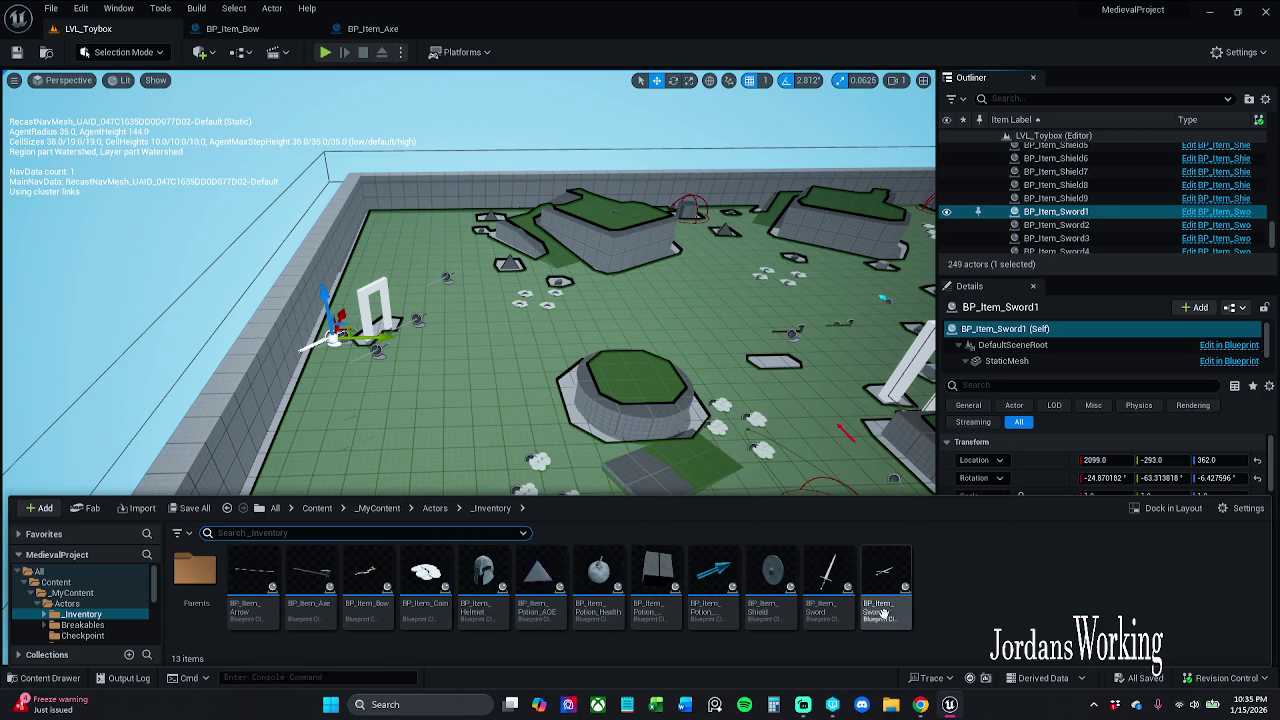
Step: Delete BP_Item_Sword and choose BP_Item_Sword1 as the replacement for its references
mouse_move(884, 585)
click(836, 585)
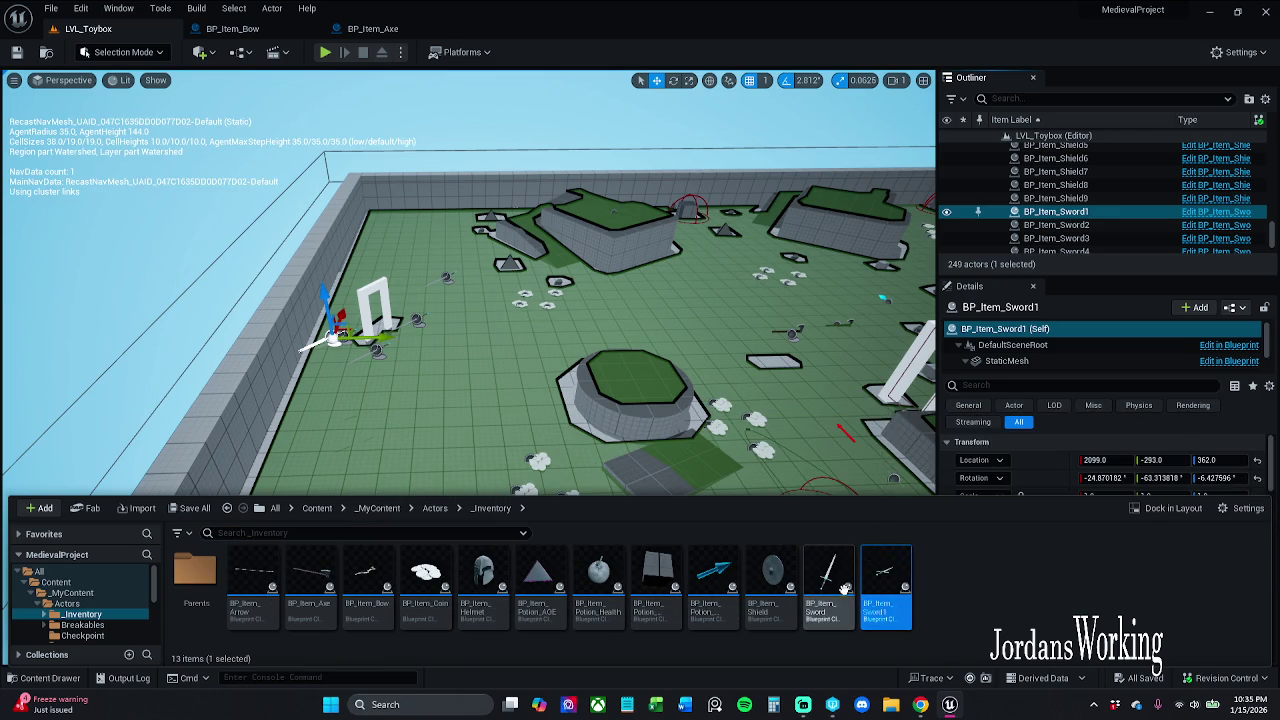
right_click(836, 585)
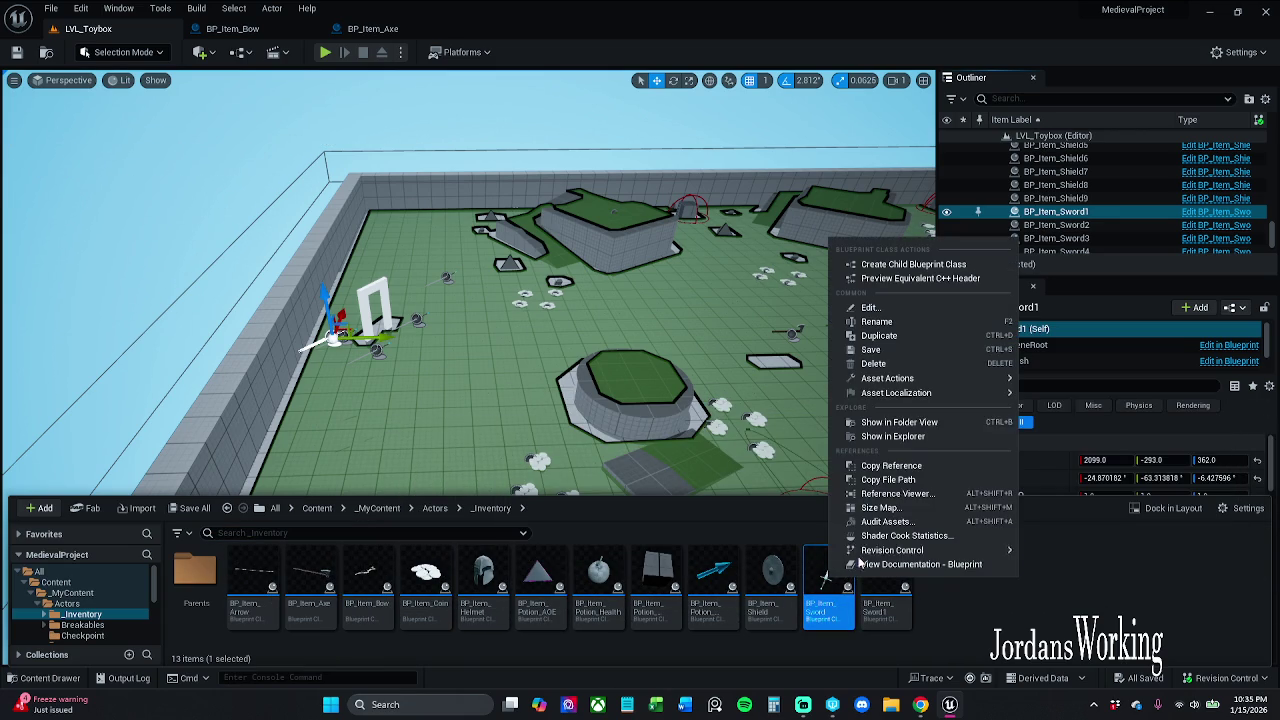
click(900, 365)
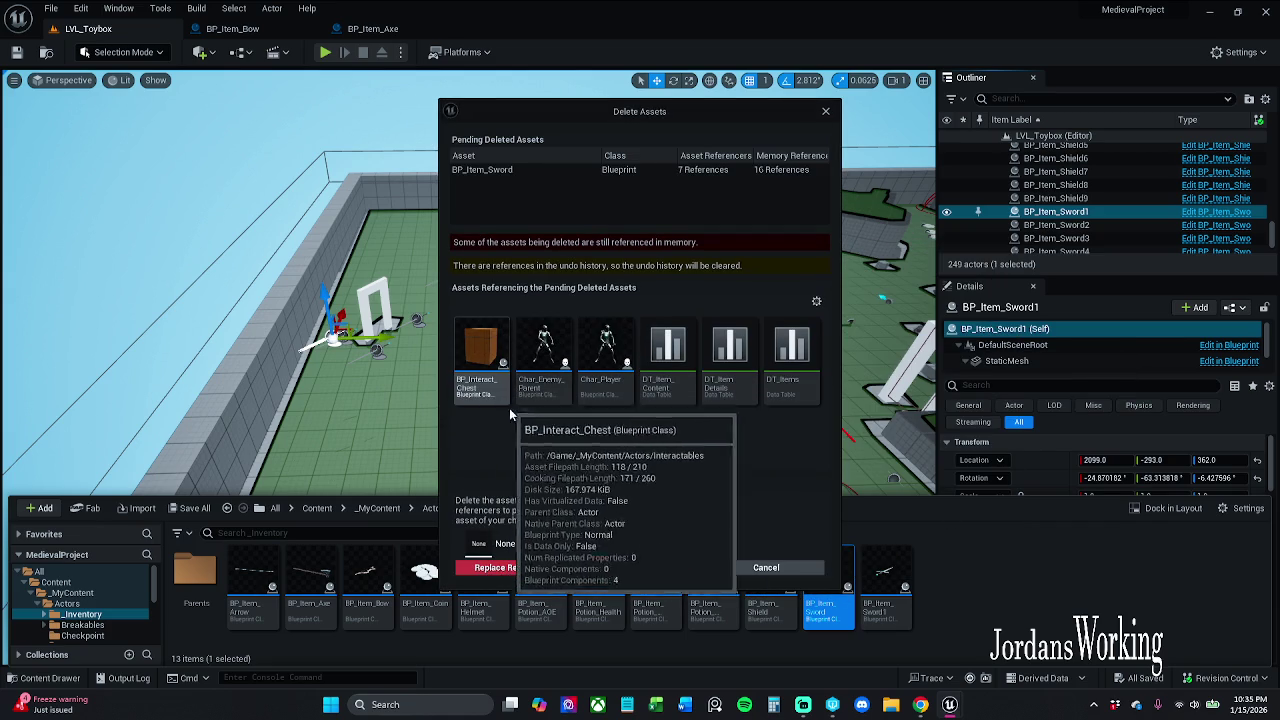
click(557, 544)
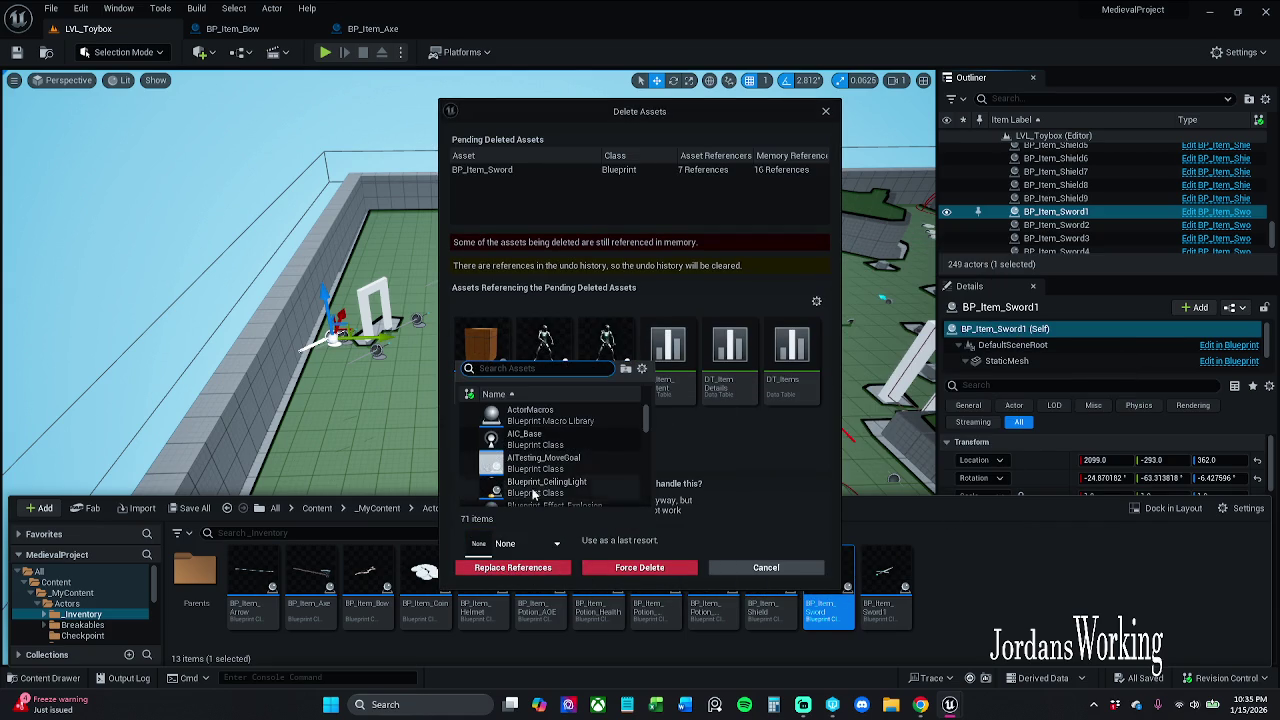
text(bp item)
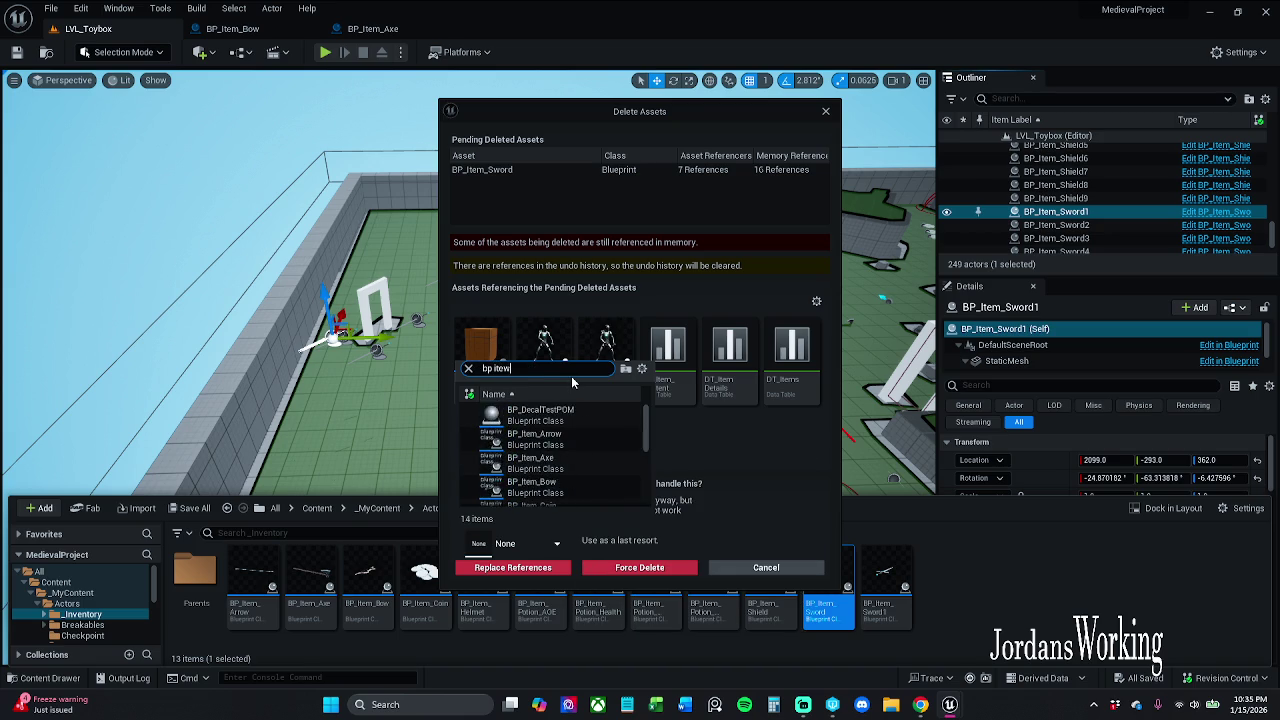
text(m)
key(BackSpace)
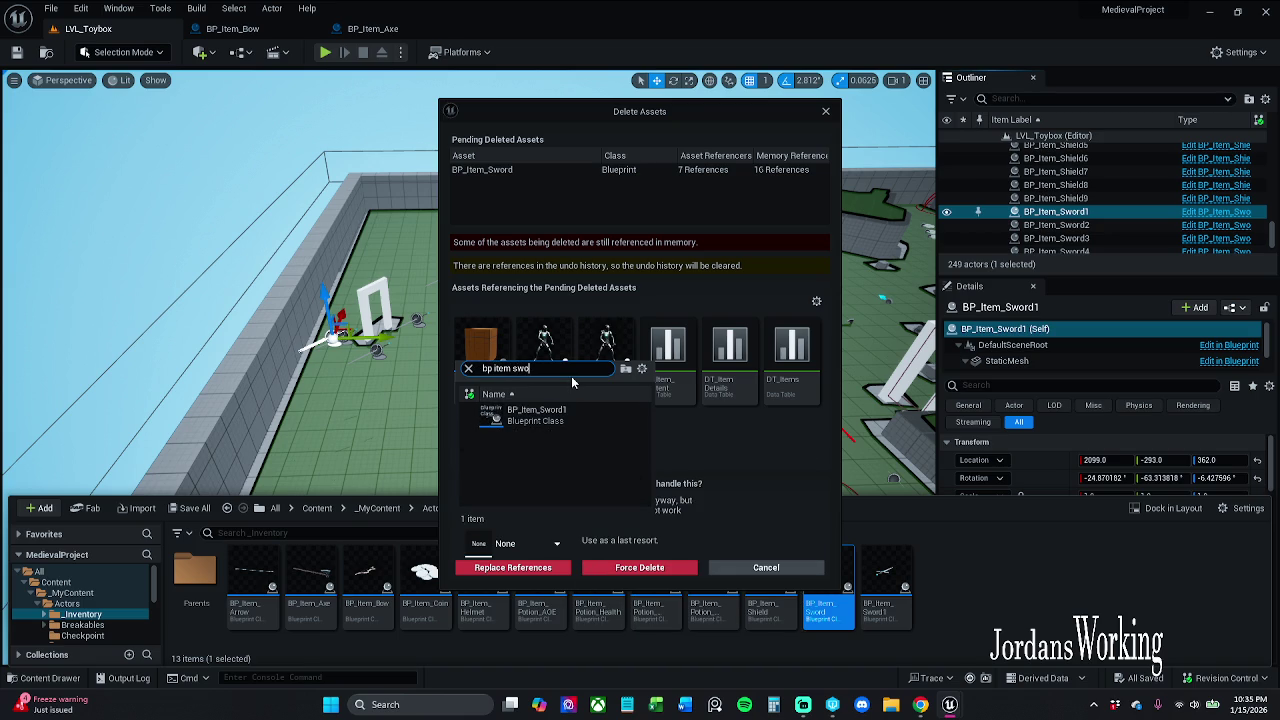
click(565, 418)
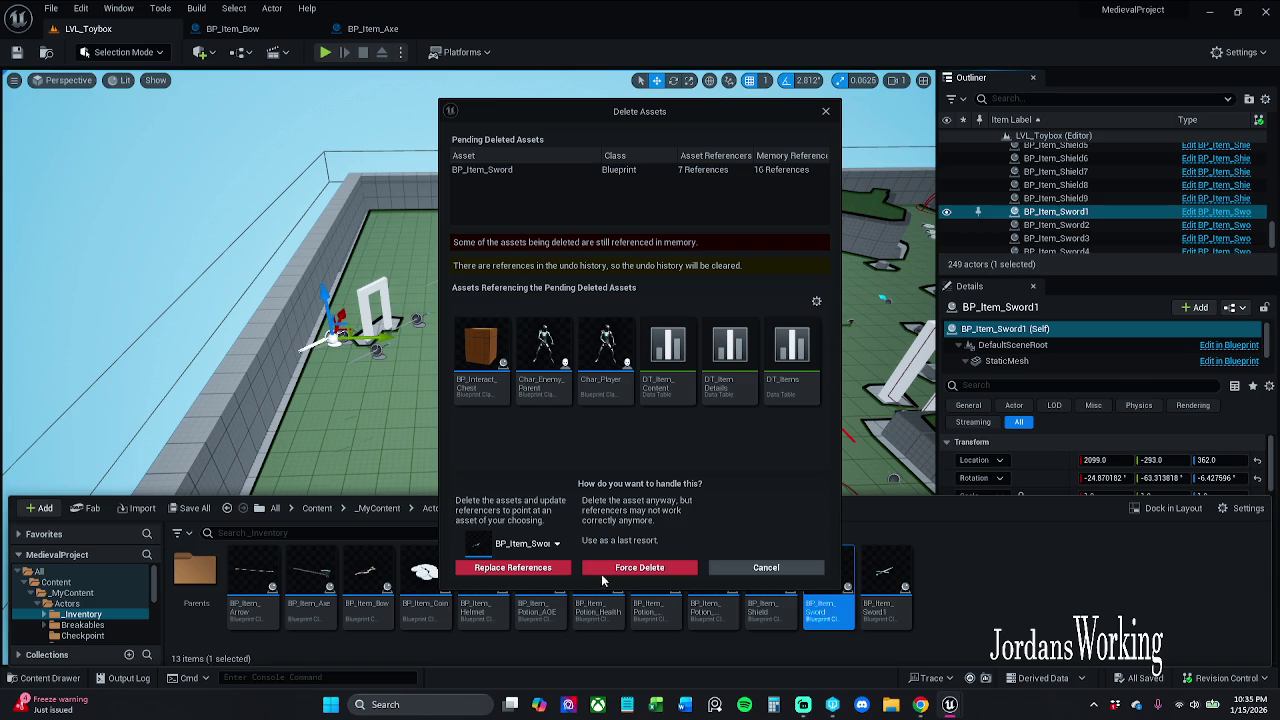
Step: Replace the references with BP_Item_Sword1, confirm the deletion, and save the modified assets
click(545, 568)
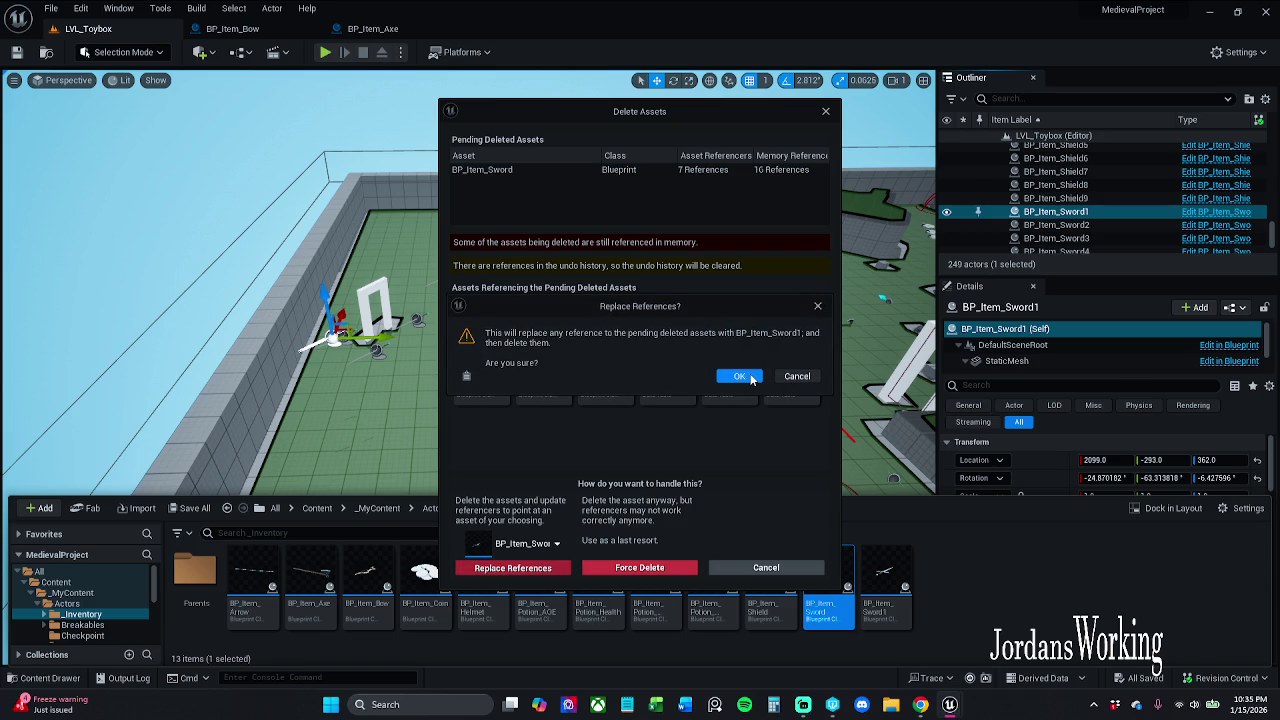
click(740, 377)
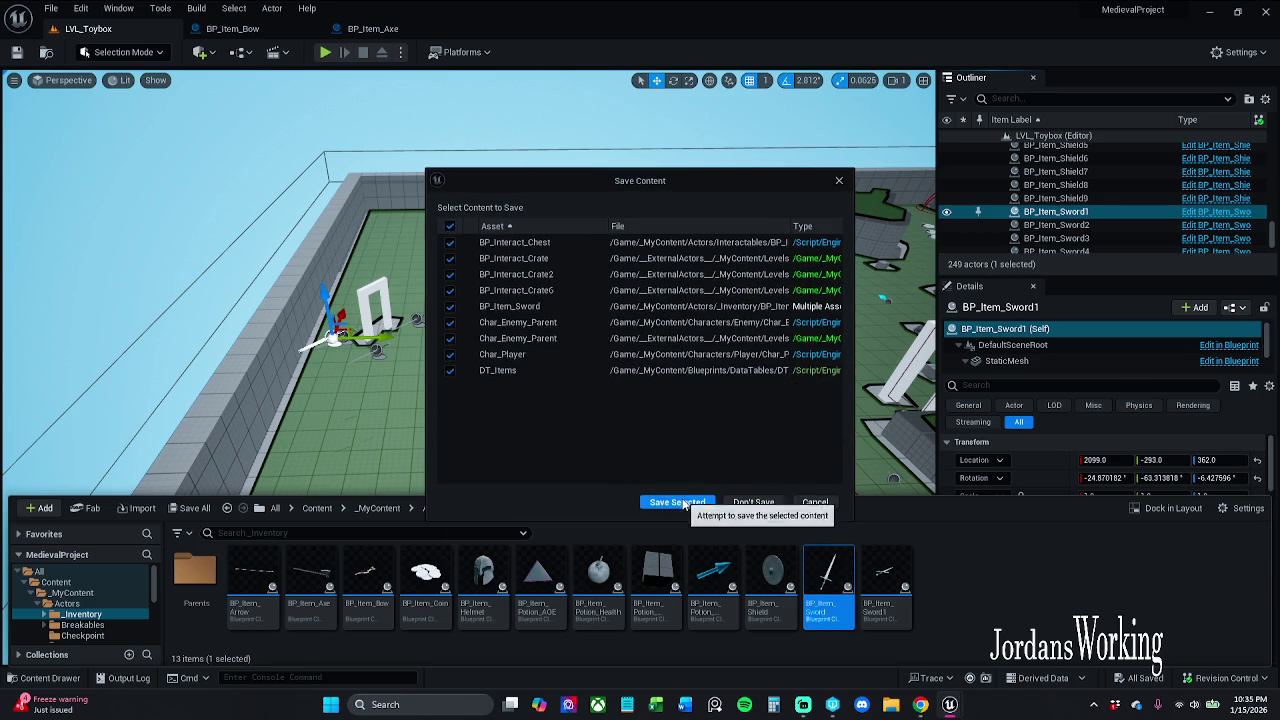
click(684, 505)
click(680, 508)
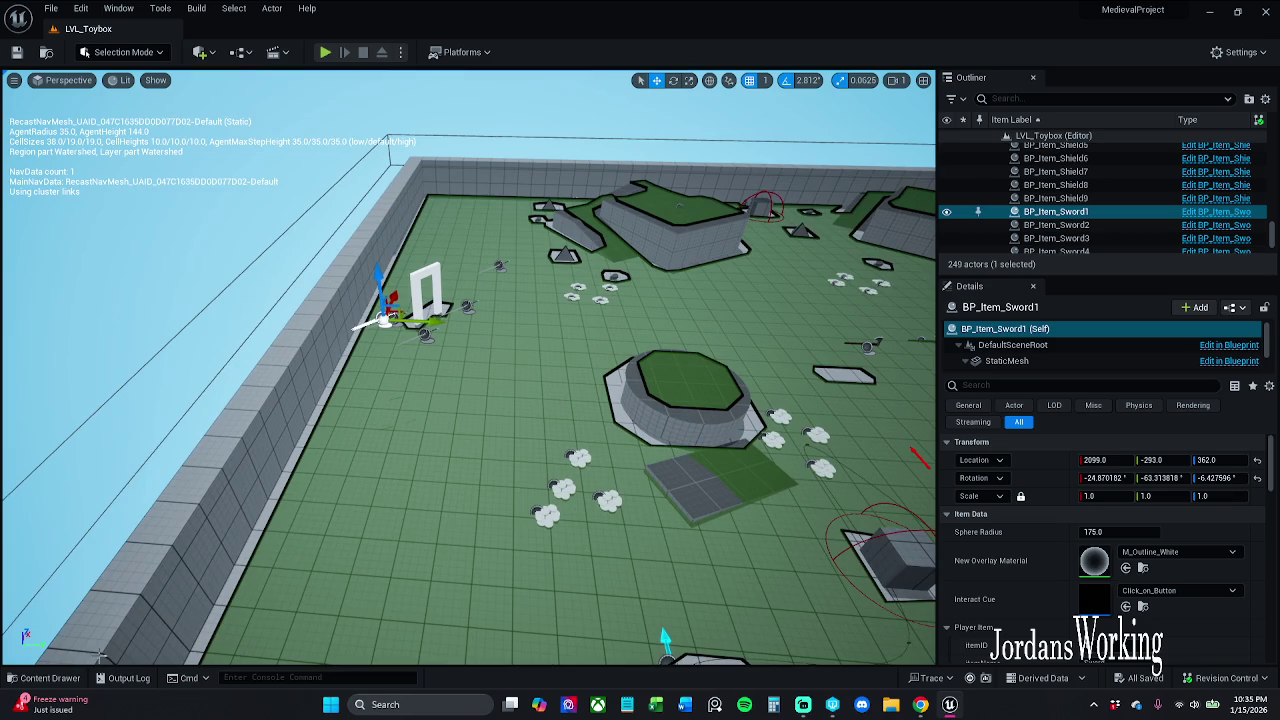
Step: Select BP_Item_Sword1 and edit its thumbnail so it shows the sword
click(65, 680)
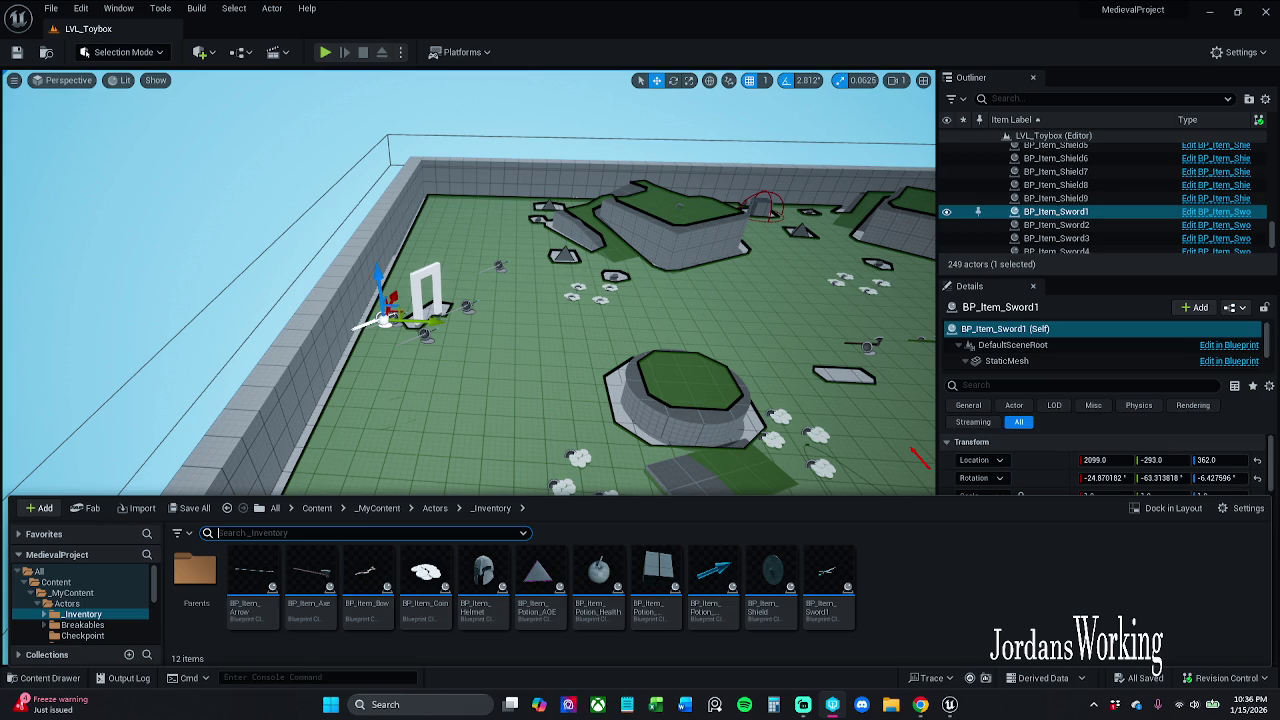
click(828, 575)
click(1242, 508)
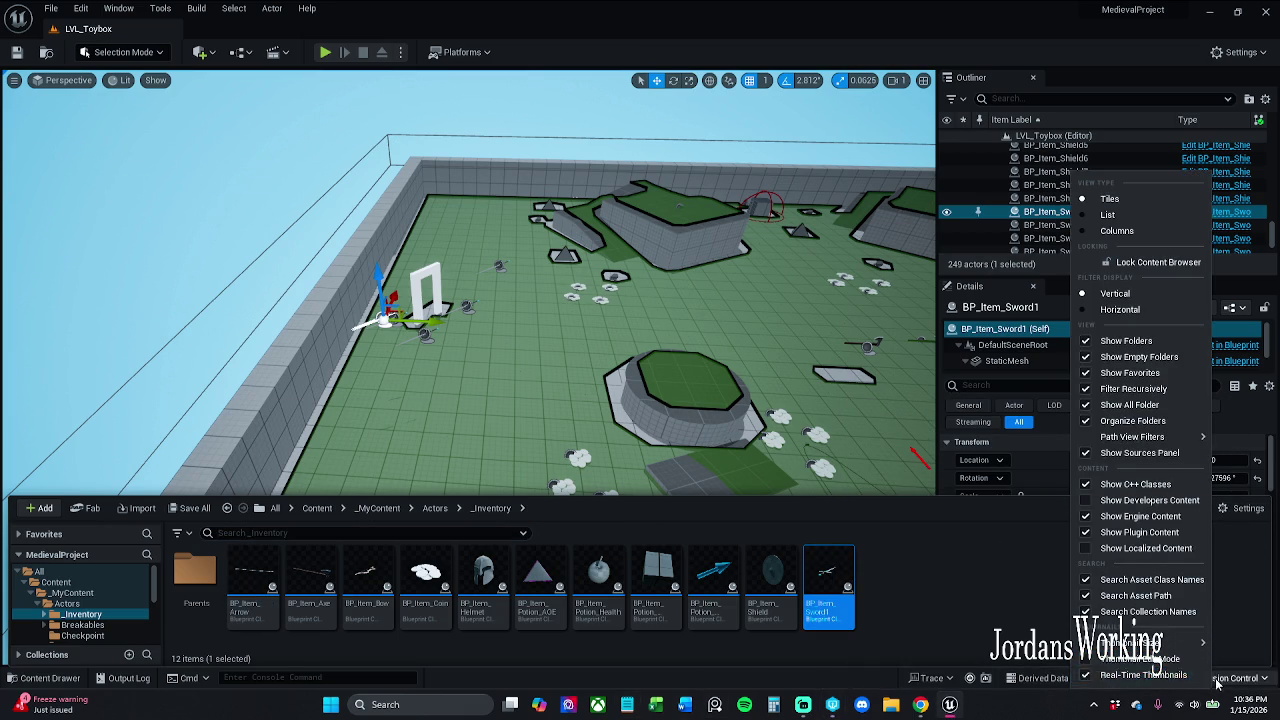
click(1150, 658)
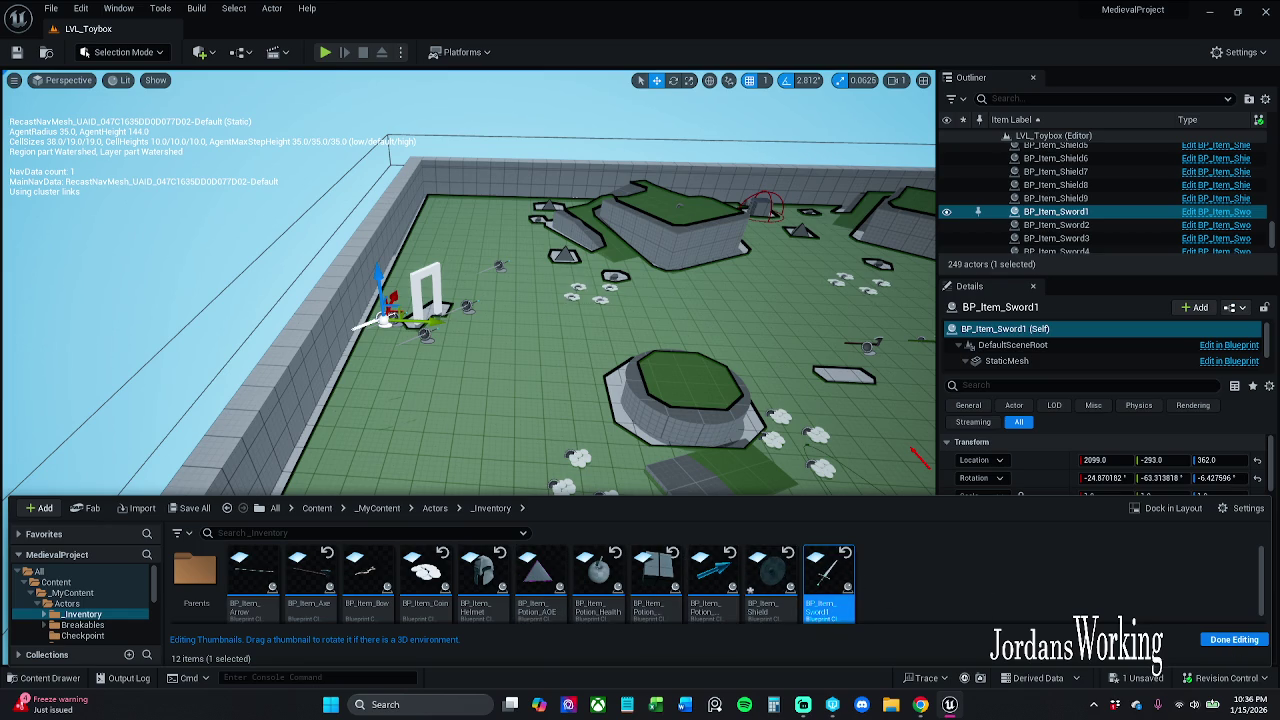
click(1227, 641)
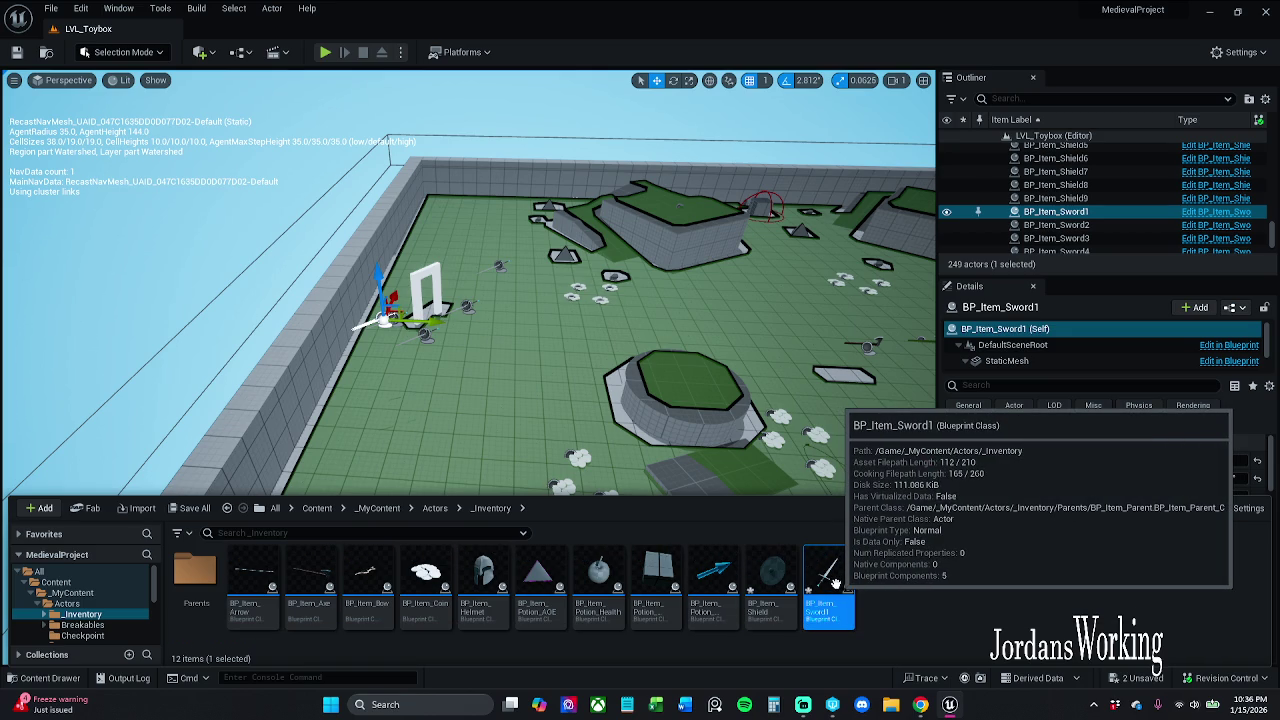
Step: Try renaming BP_Item_Sword1 to BP_Item_Sword, then cancel to keep the original name
key(F2)
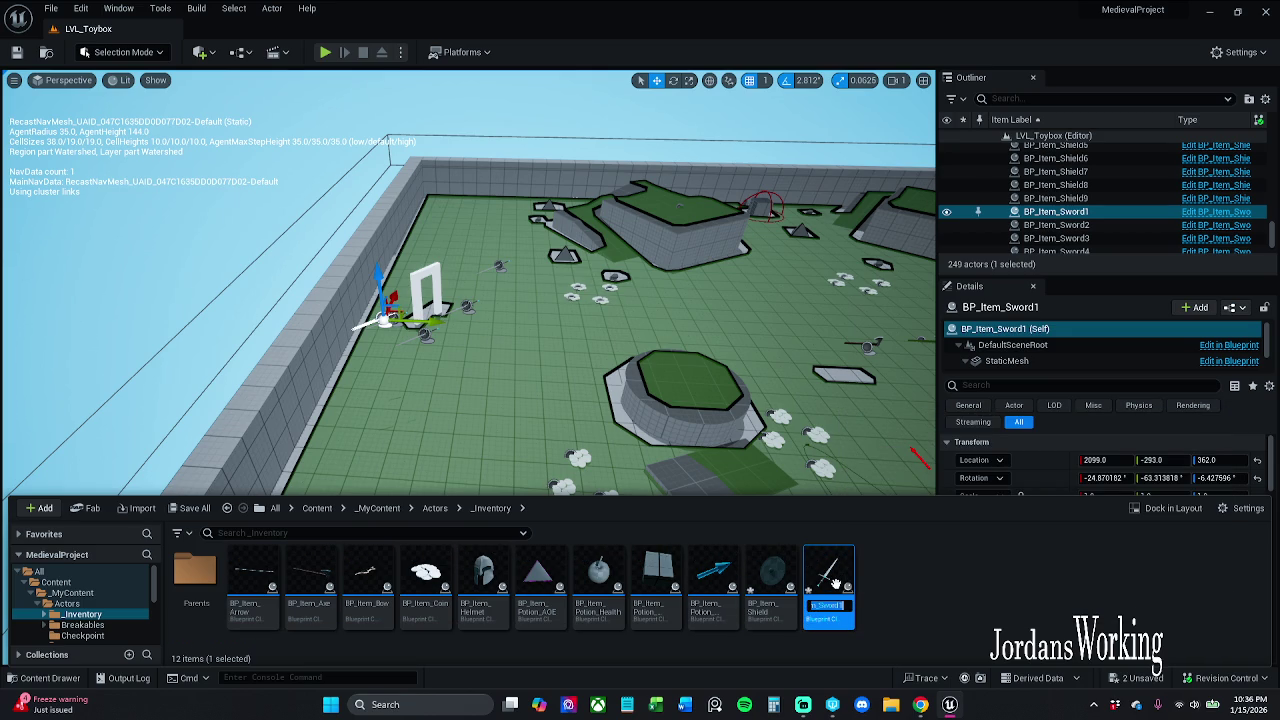
key(BackSpace)
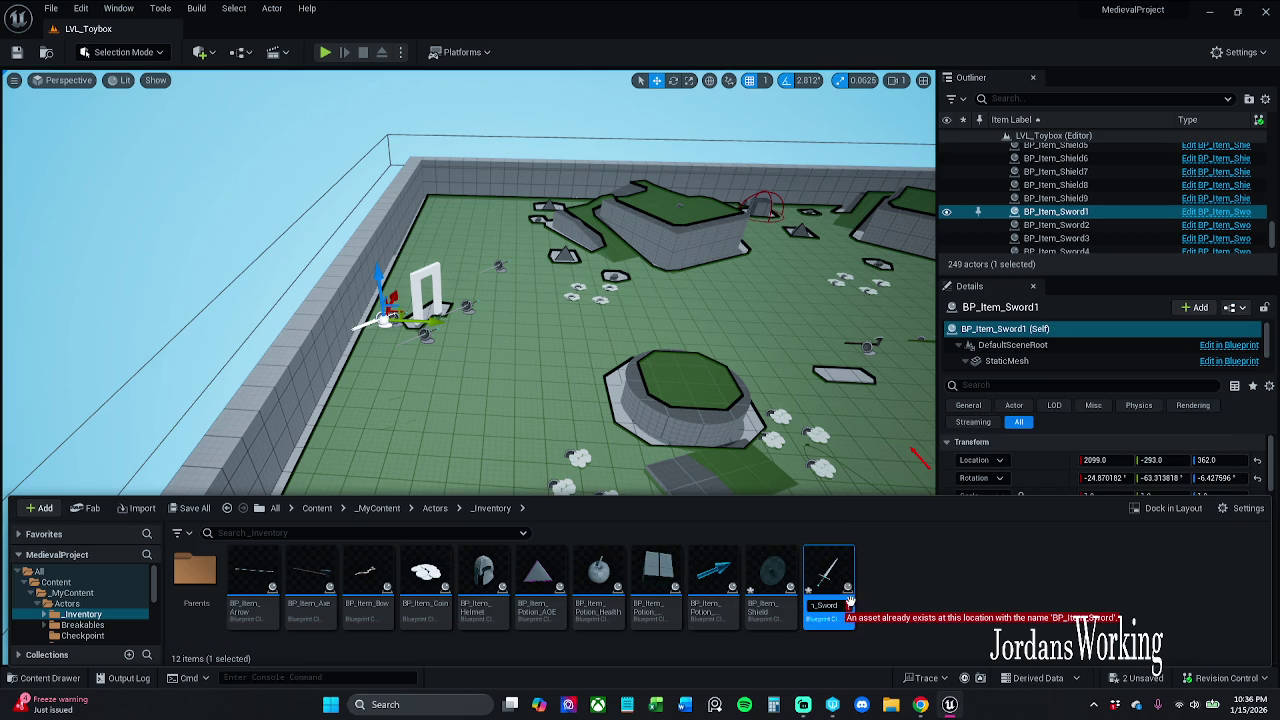
click(925, 588)
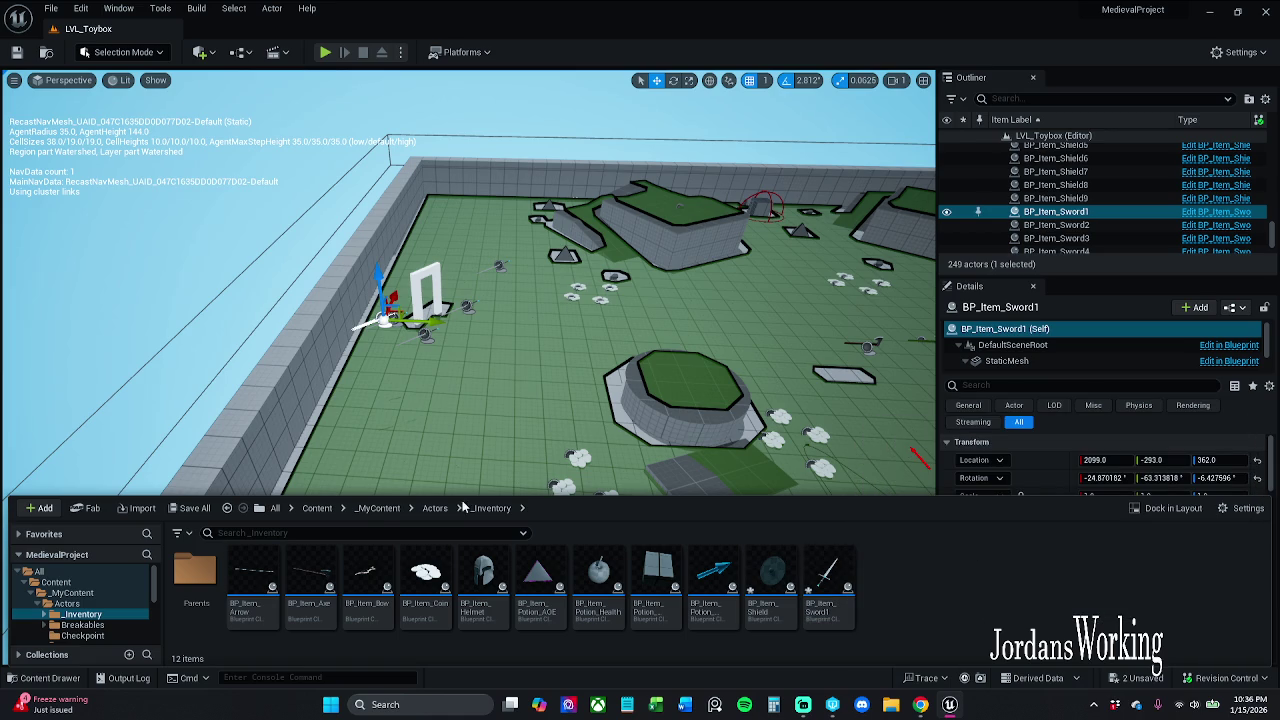
Step: Save BP_Item_Shield and BP_Item_Sword1, making them writable
click(318, 508)
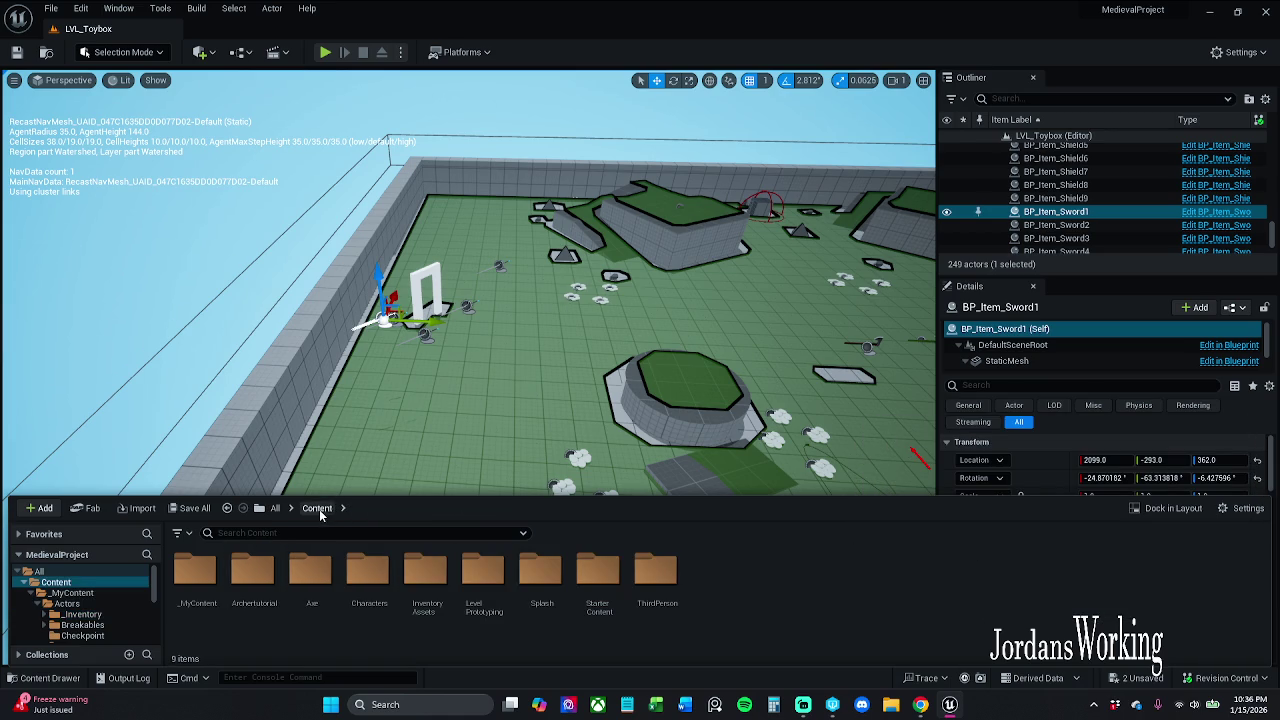
right_click(184, 585)
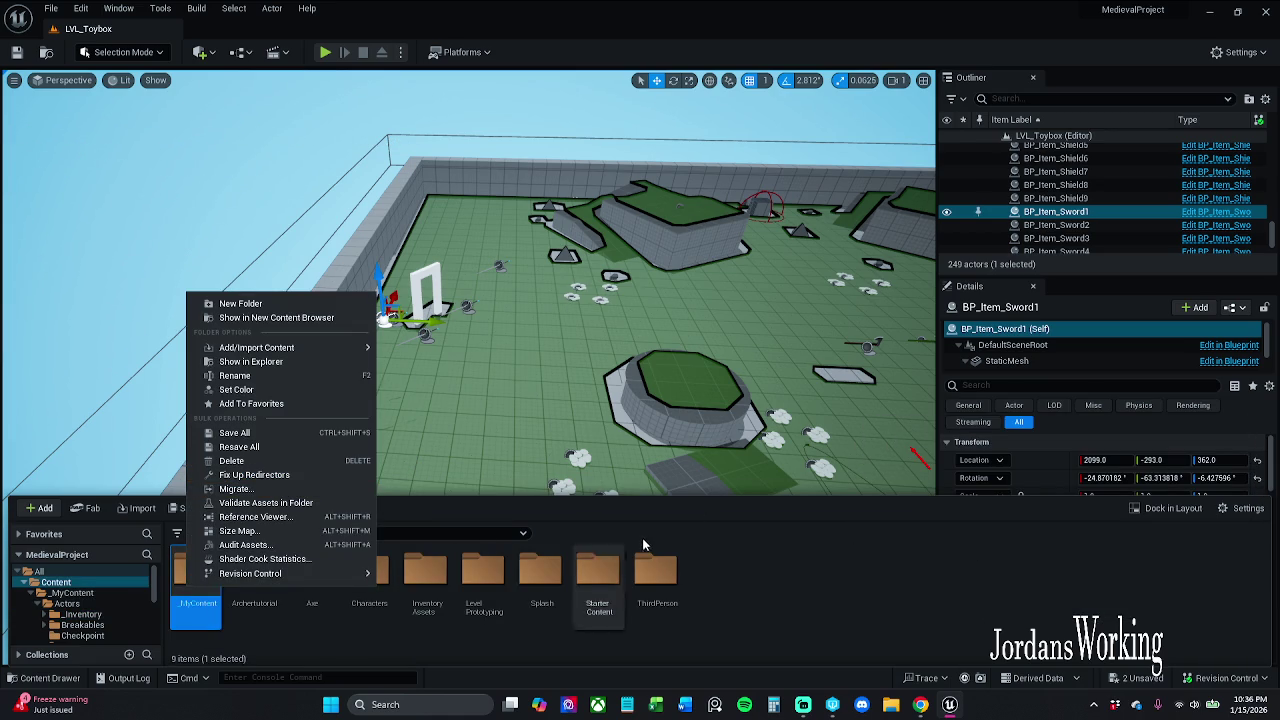
click(794, 574)
click(194, 508)
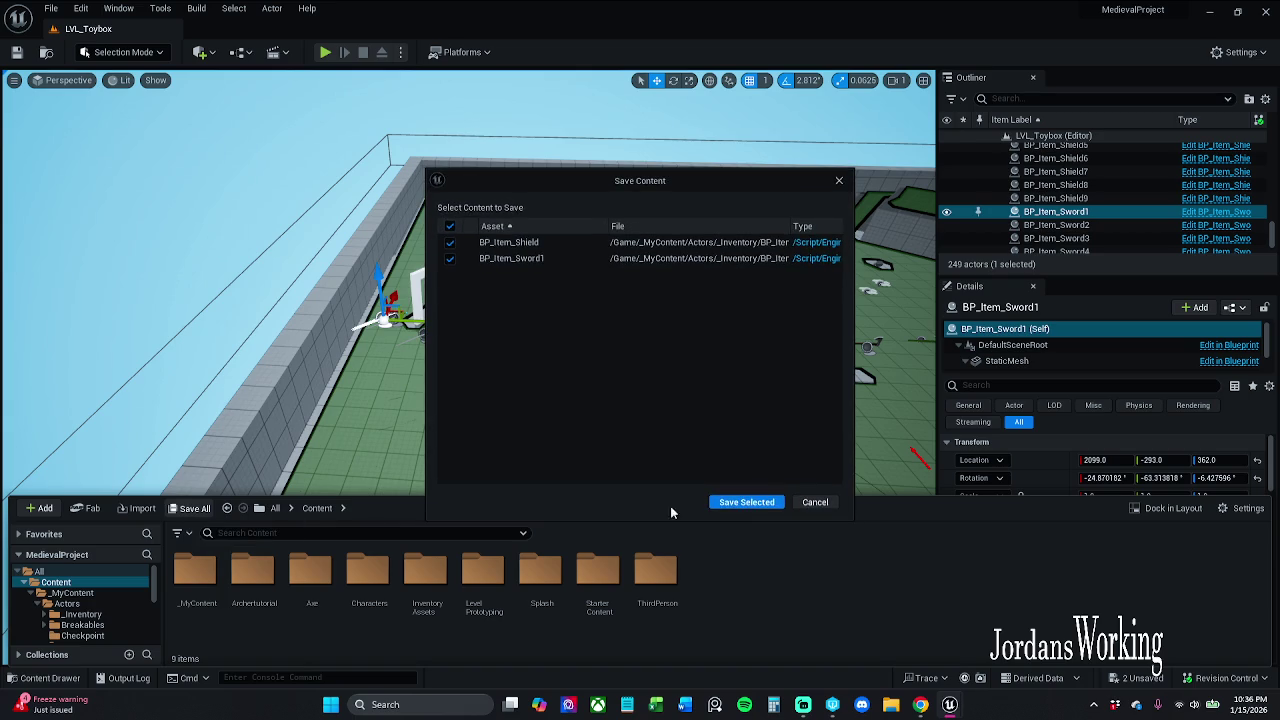
click(745, 501)
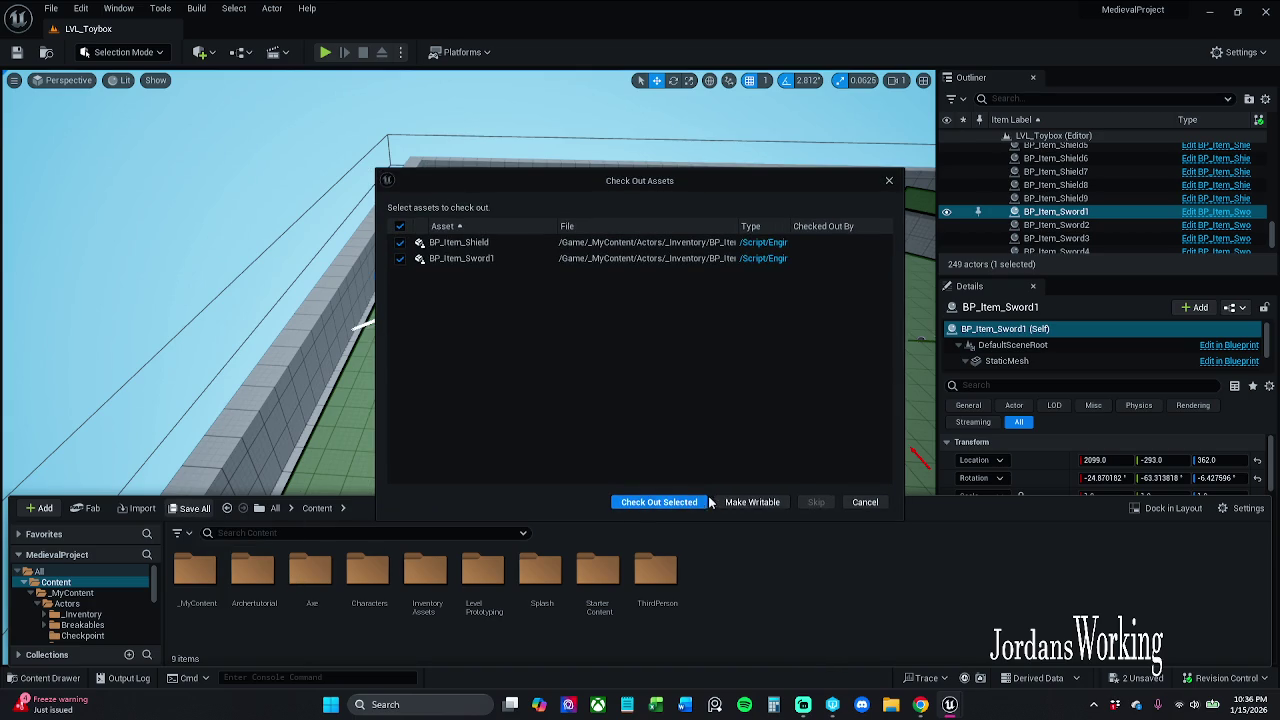
click(724, 502)
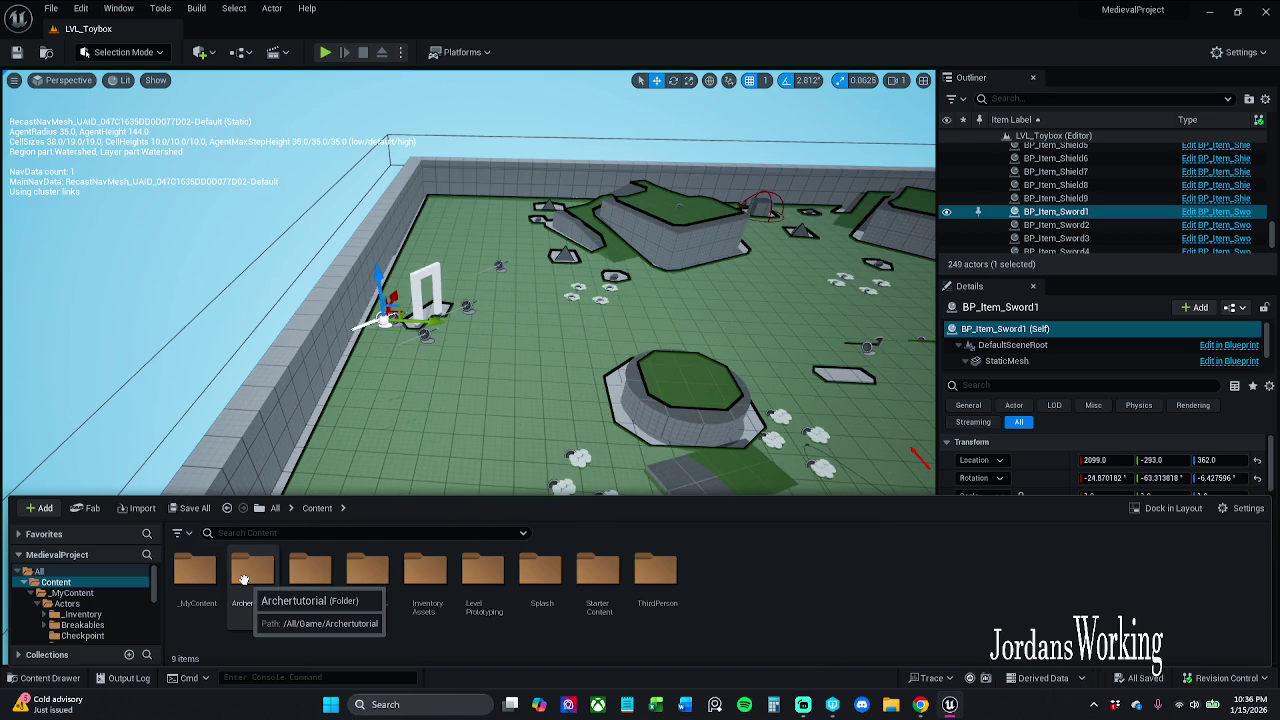
Step: Fix up redirectors in _MyContent, check out affected assets, then select BP_Item_Sword1 in _Inventory
click(197, 590)
right_click(197, 592)
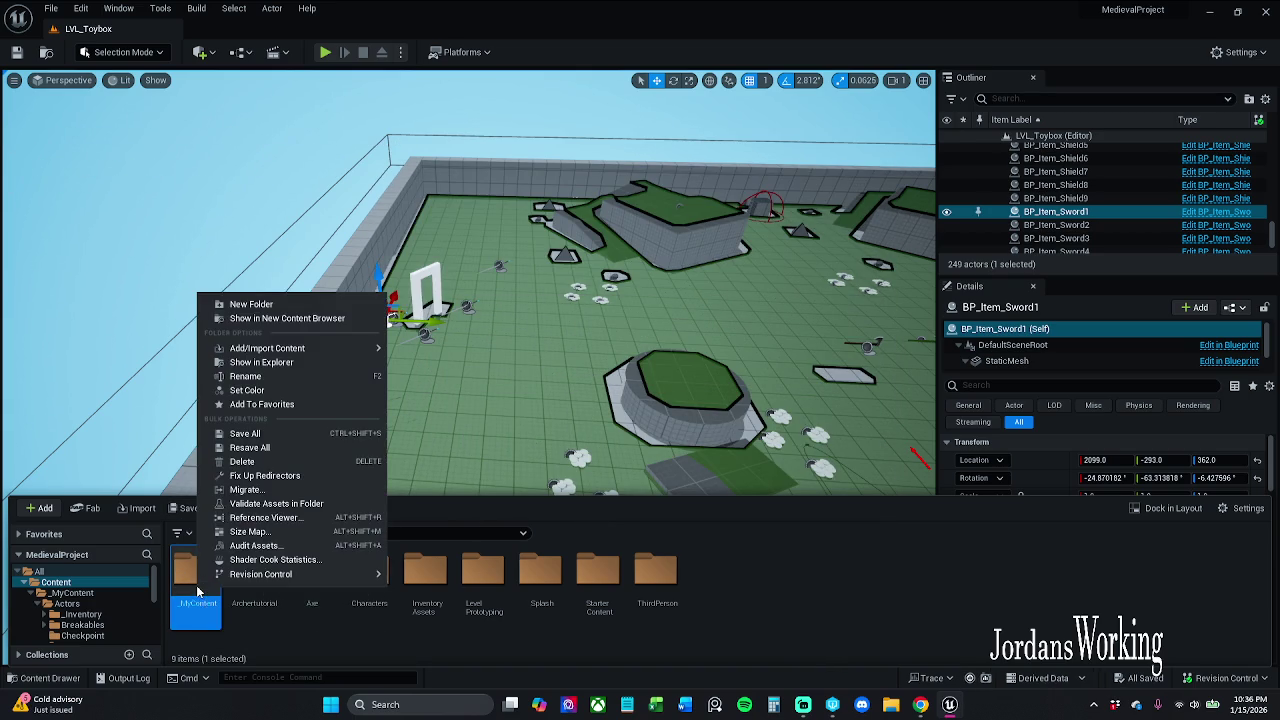
click(309, 479)
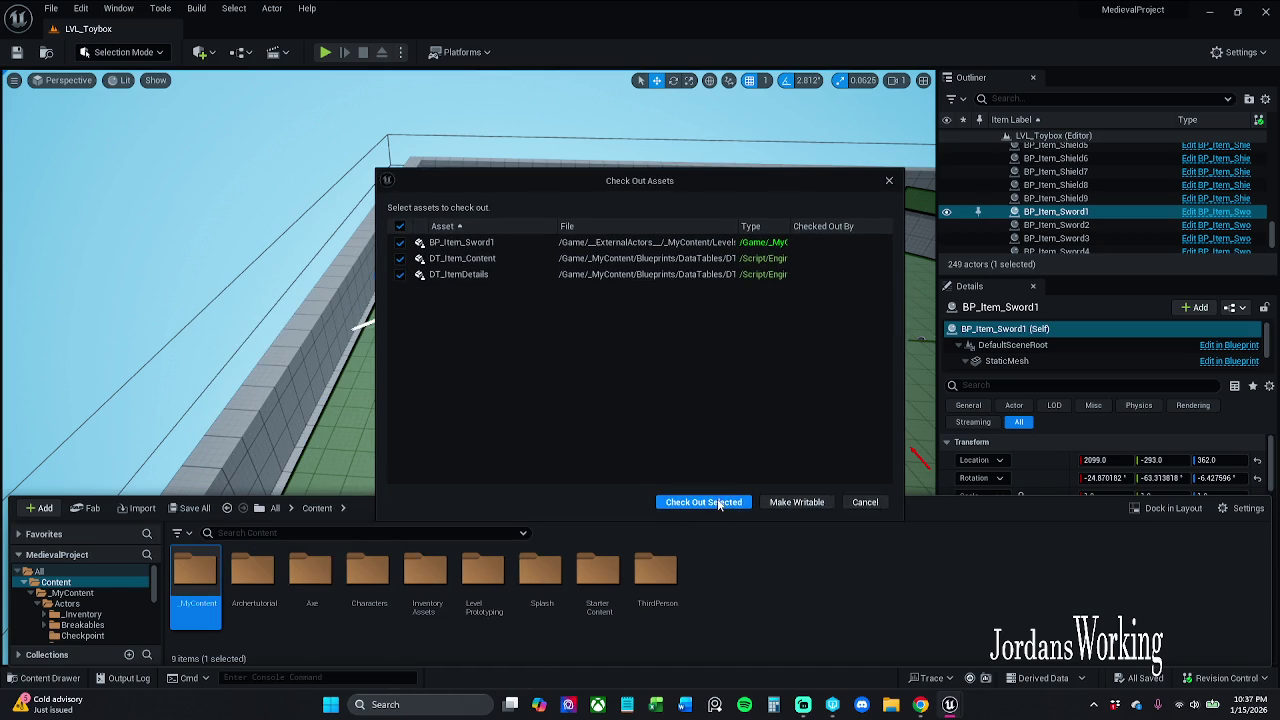
click(718, 503)
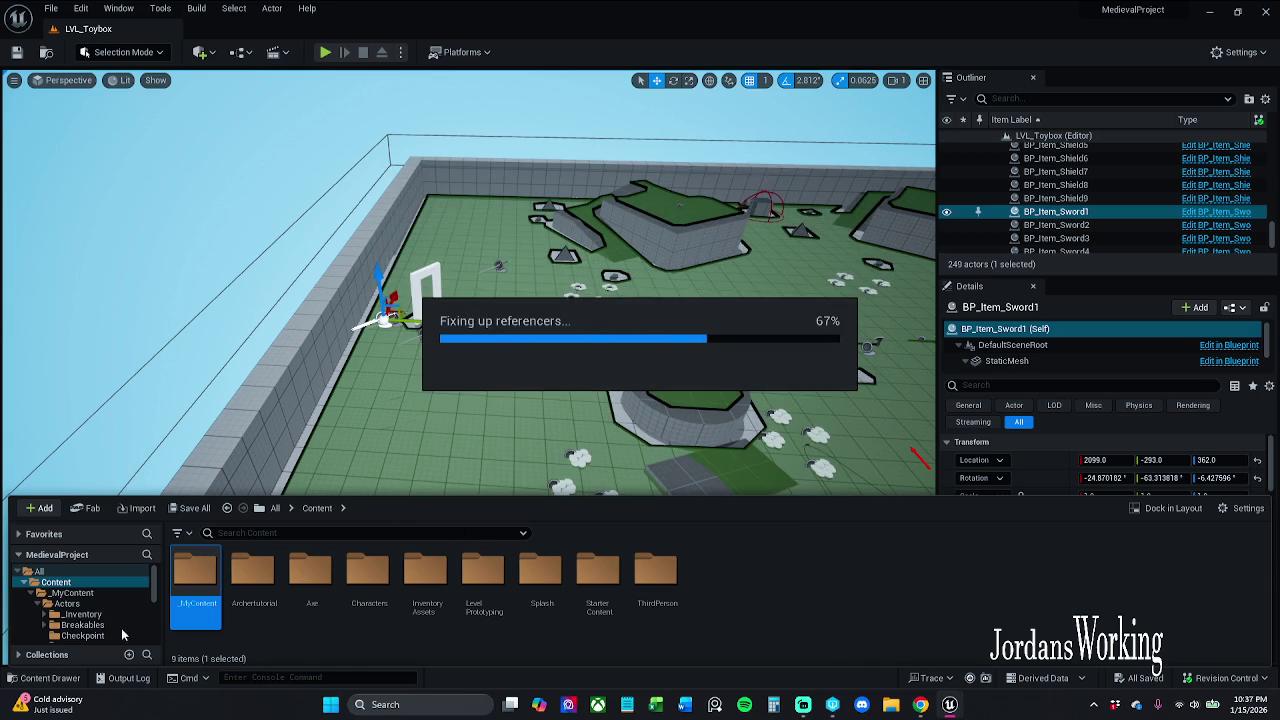
scroll(100, 610, down, 1)
click(105, 573)
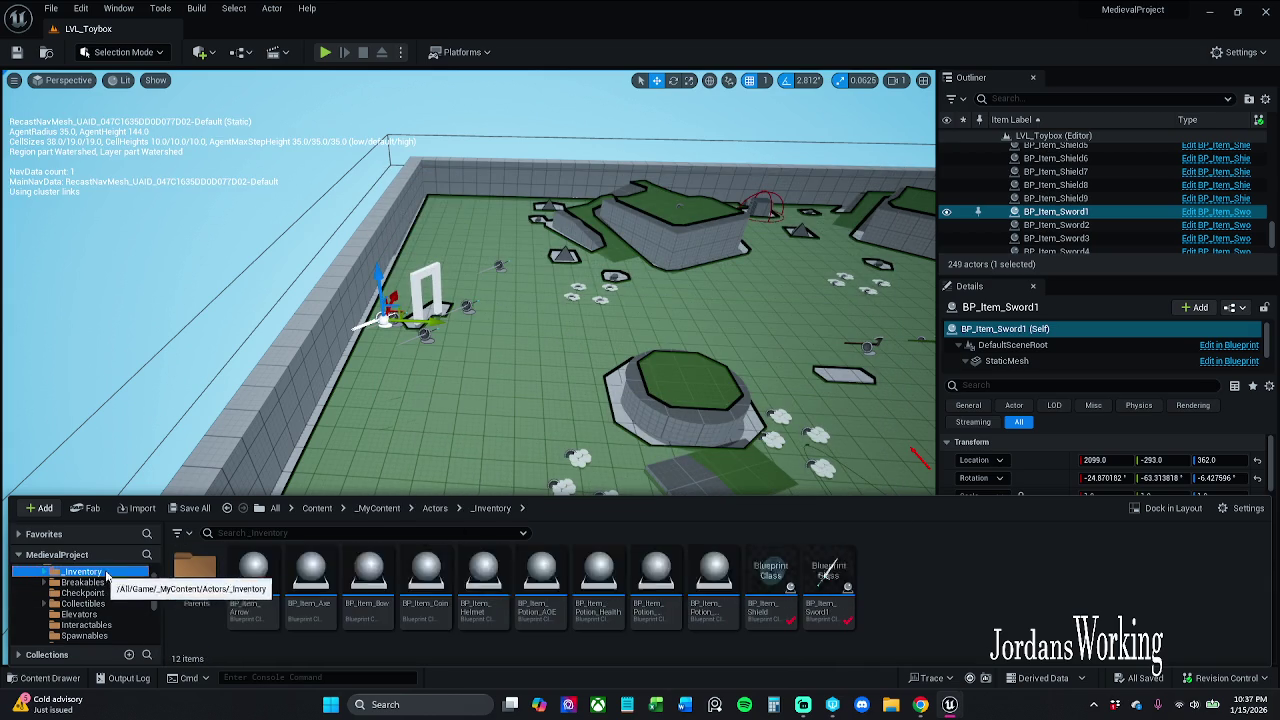
click(828, 594)
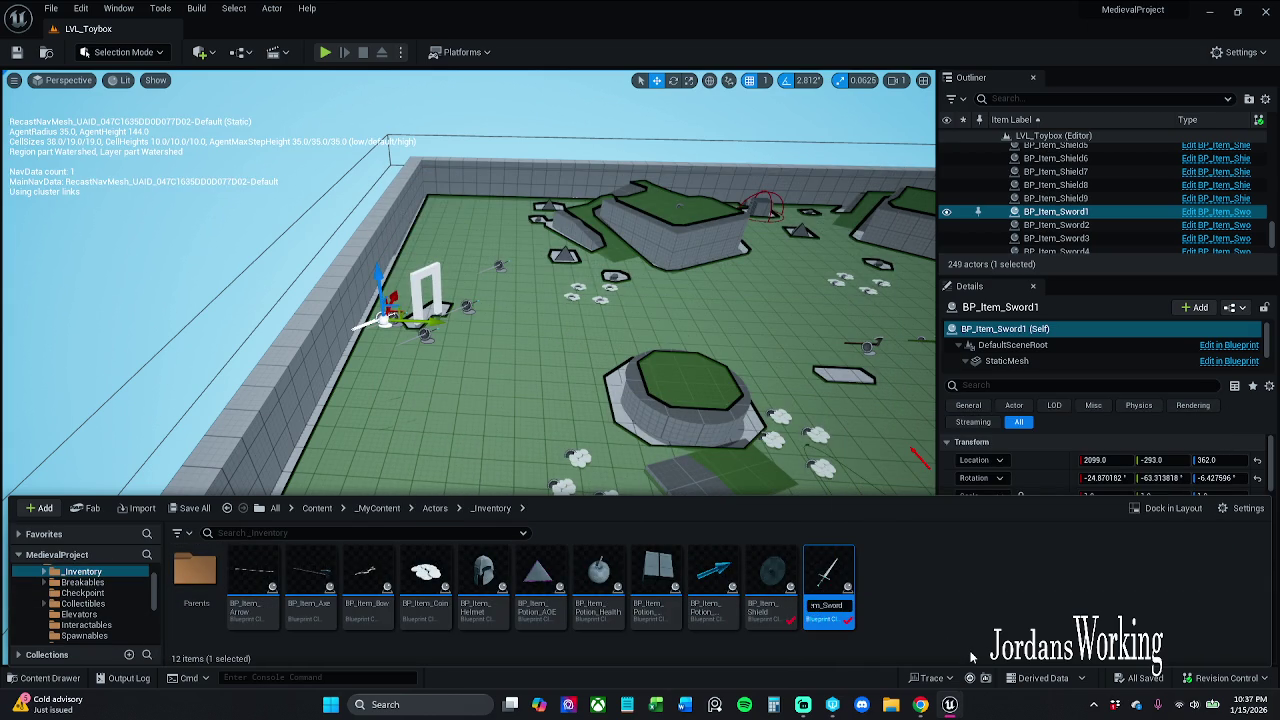
Step: Confirm the rename to BP_Item_Sword and save the three changed assets
key(Return)
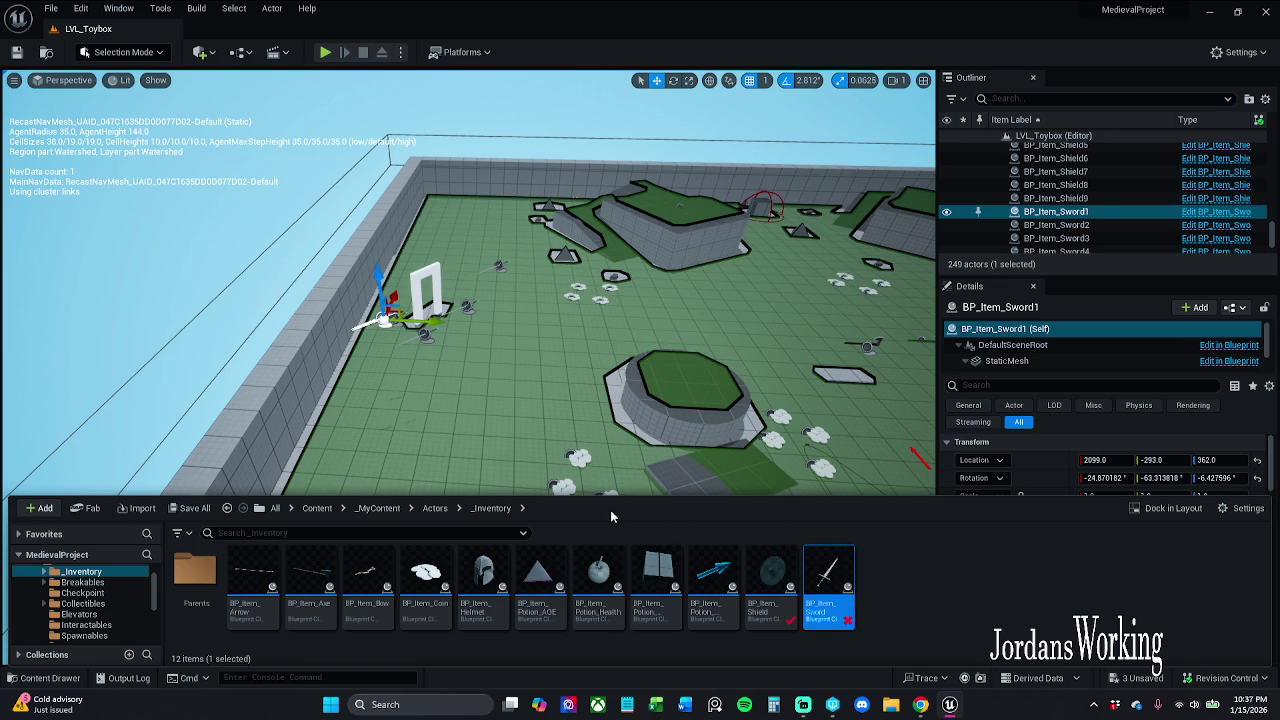
click(212, 510)
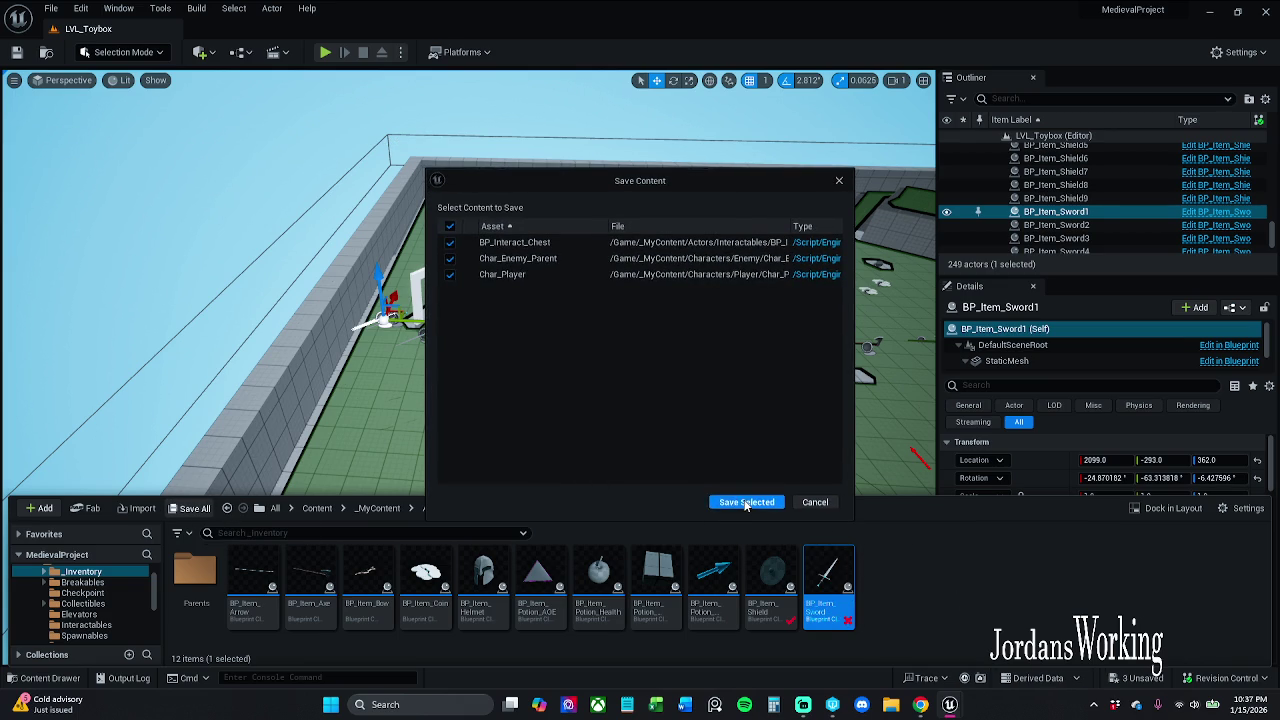
click(743, 503)
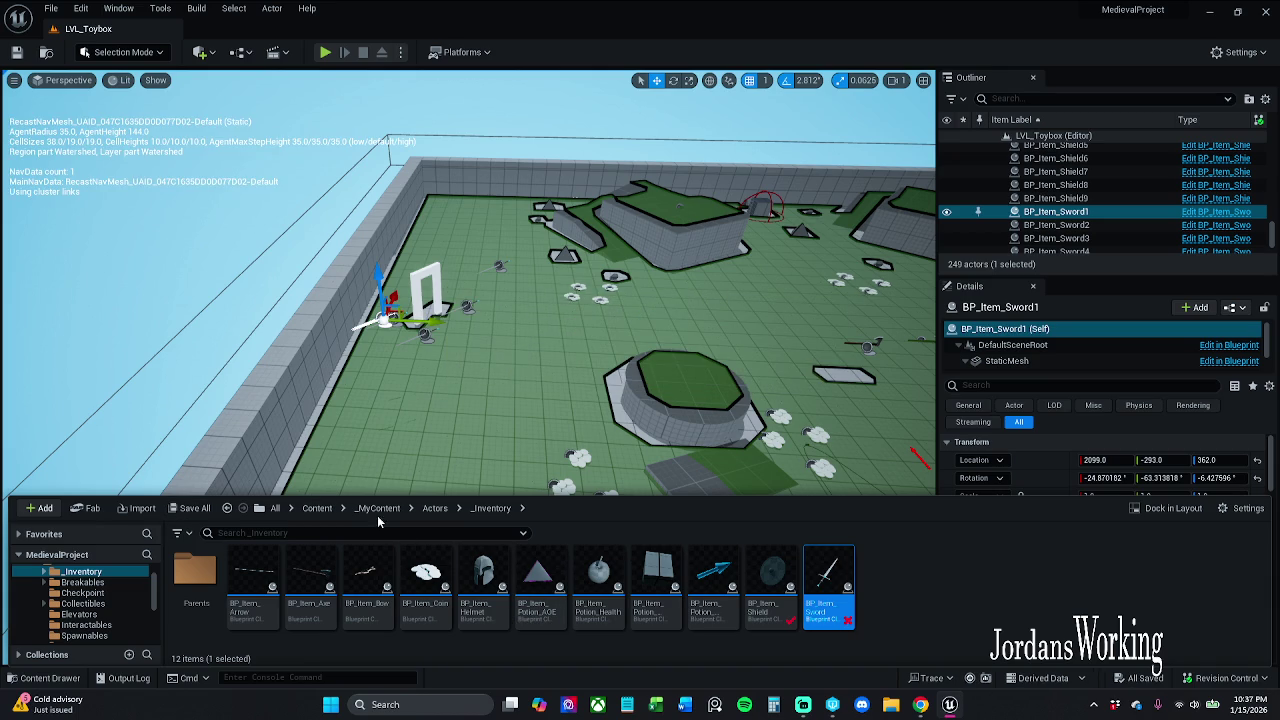
Step: Fix up redirectors in _MyContent with Check Out, then navigate to _MyContent > Actors > _Inventory
click(316, 508)
right_click(229, 558)
click(329, 466)
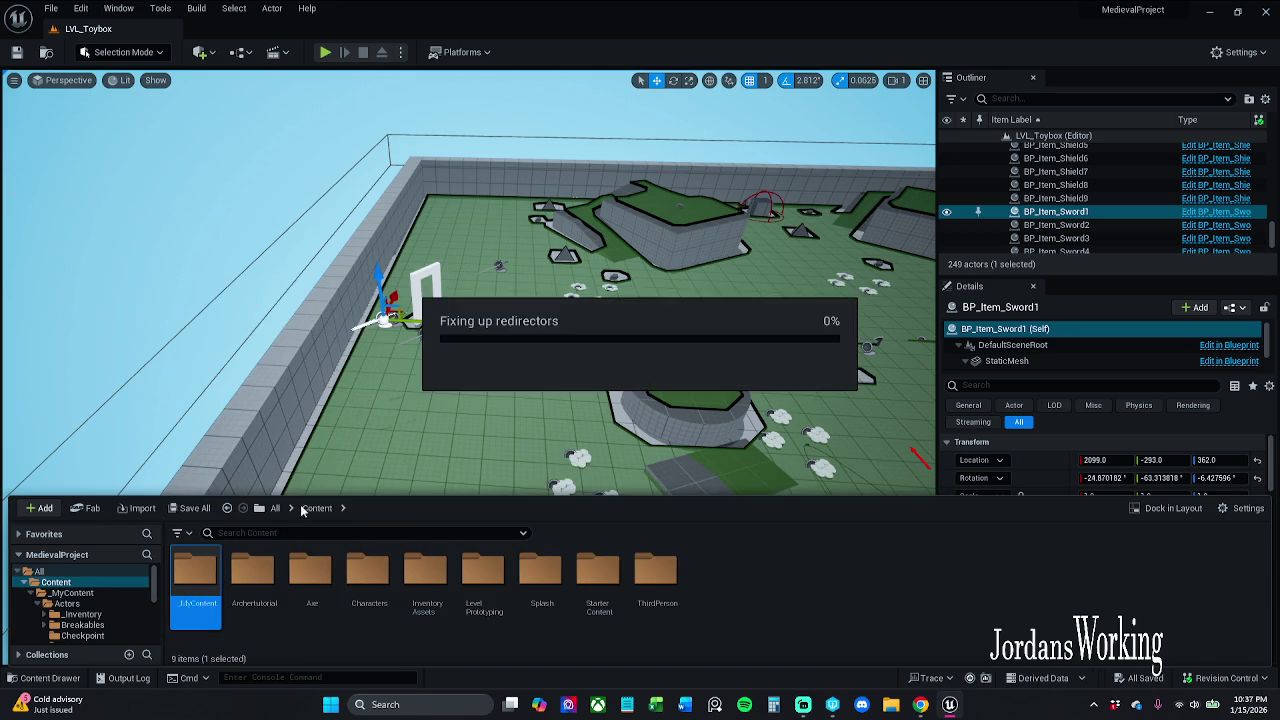
click(717, 502)
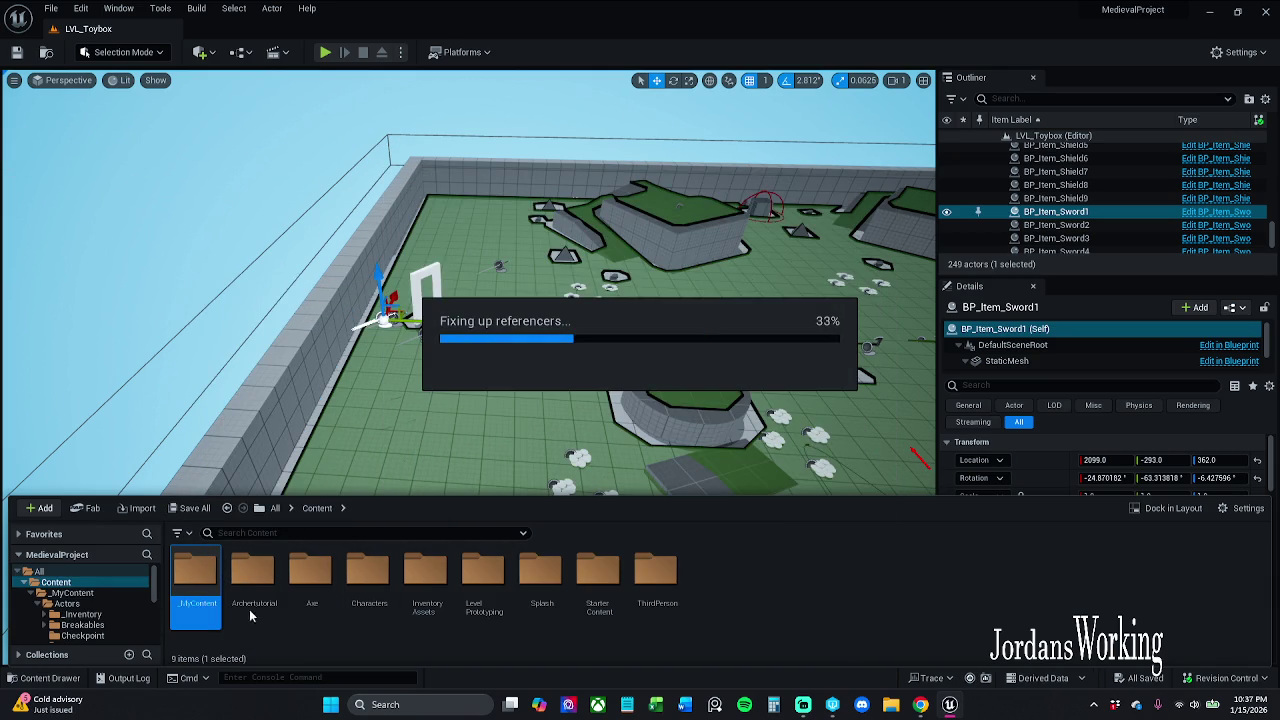
double_click(195, 585)
double_click(196, 578)
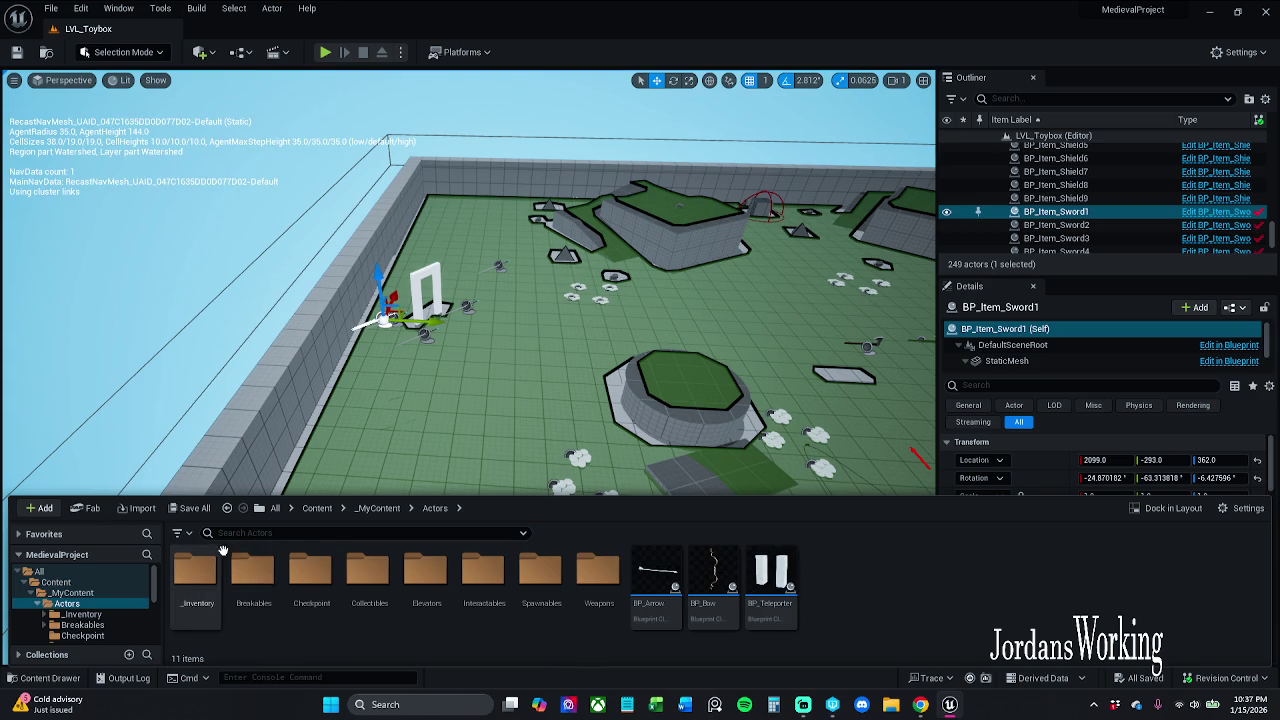
double_click(196, 575)
click(73, 680)
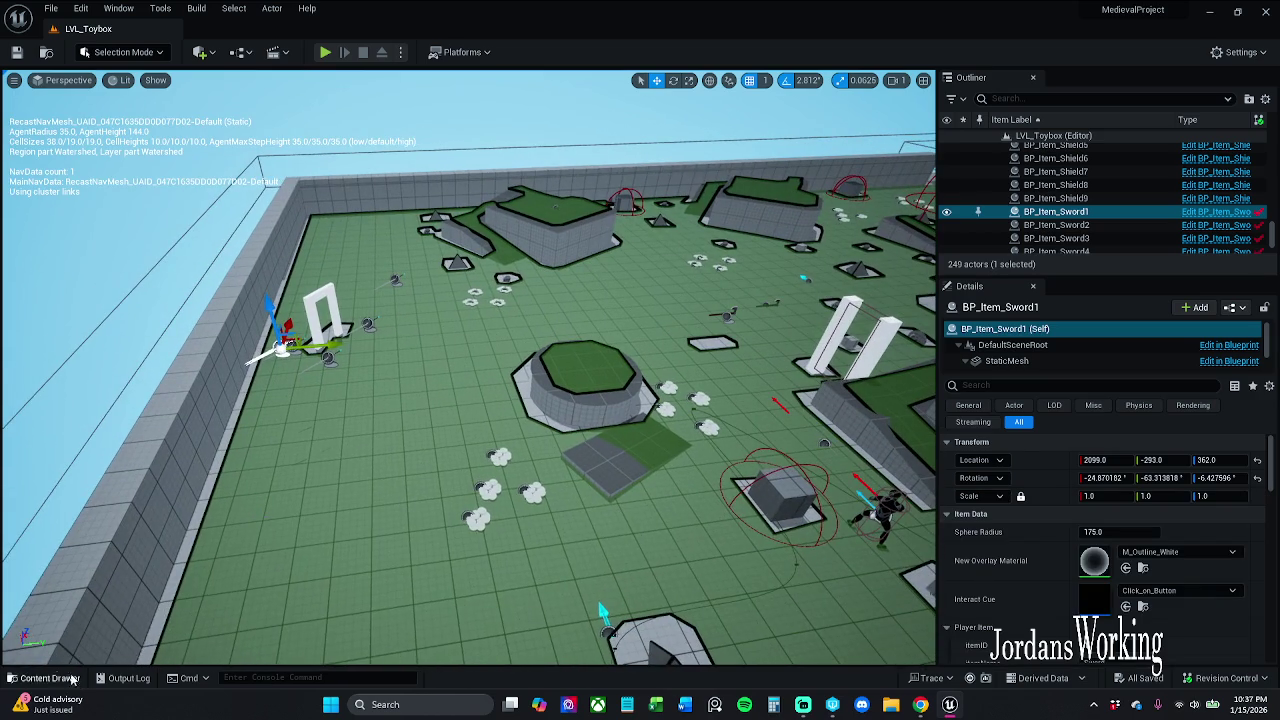
click(73, 680)
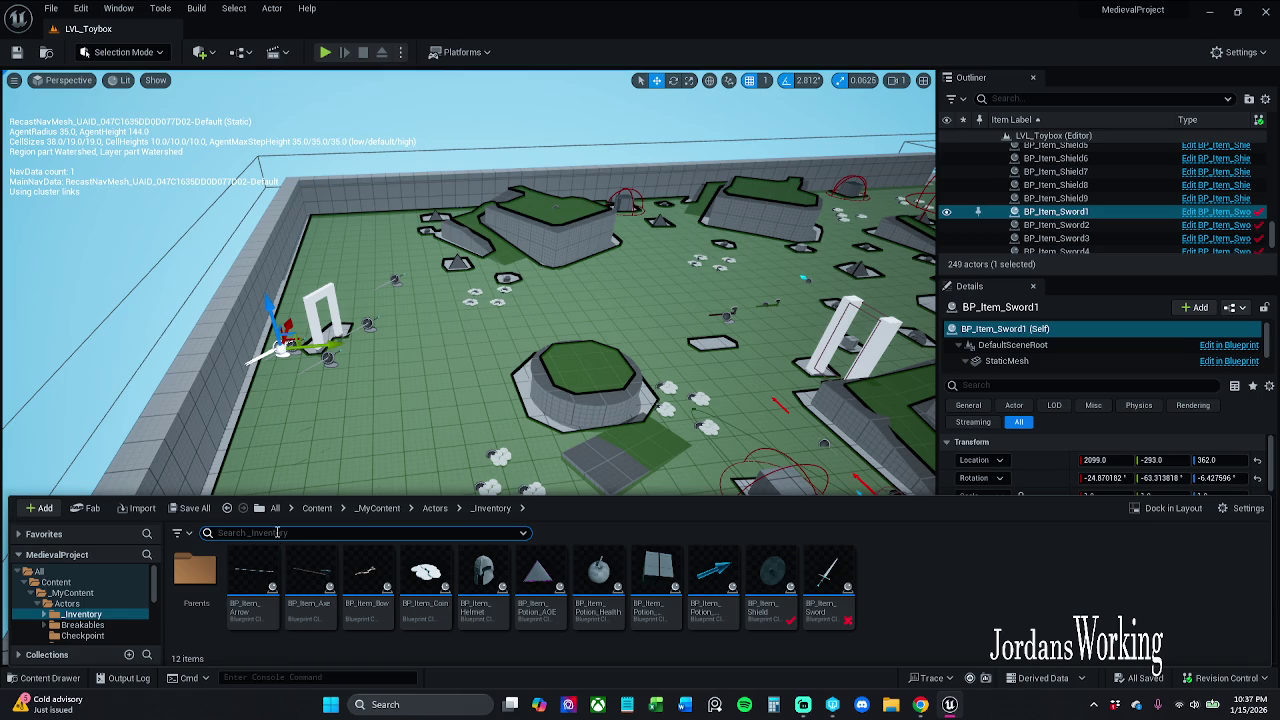
Step: Create a child blueprint of BP_Item_Parent named BP_Item_Bow1 in the Parents folder
click(437, 508)
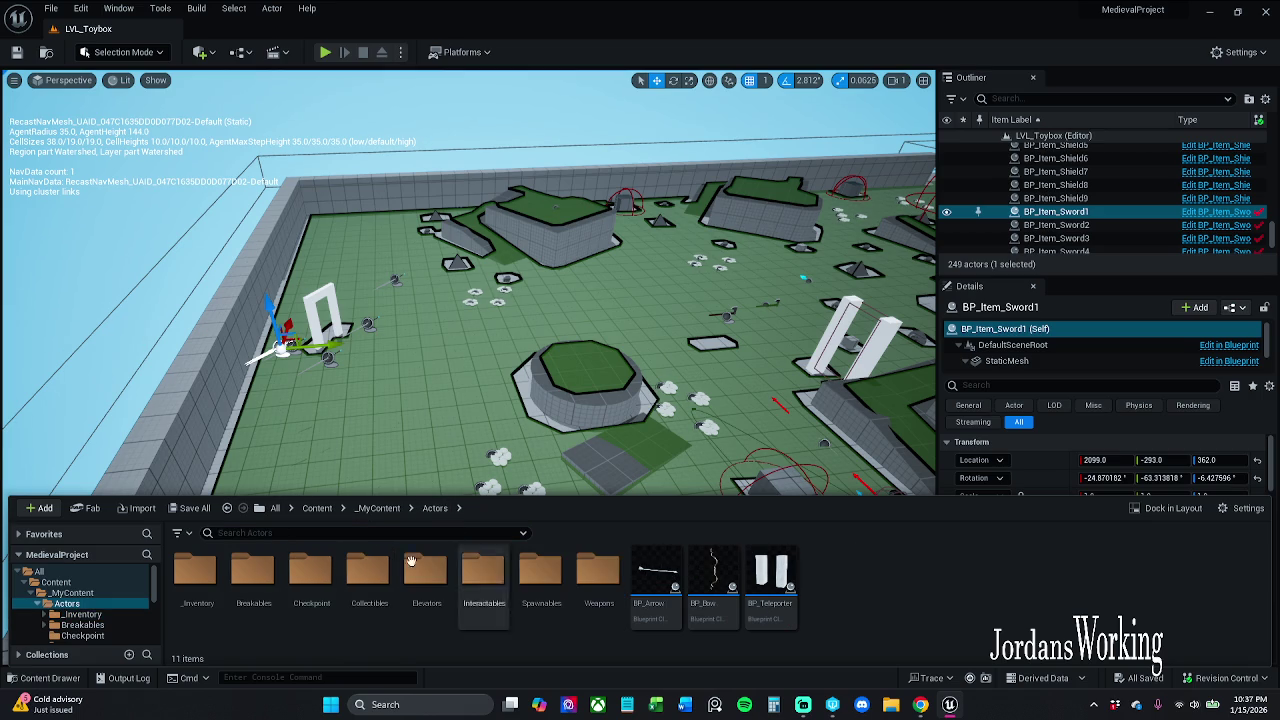
click(199, 598)
double_click(199, 598)
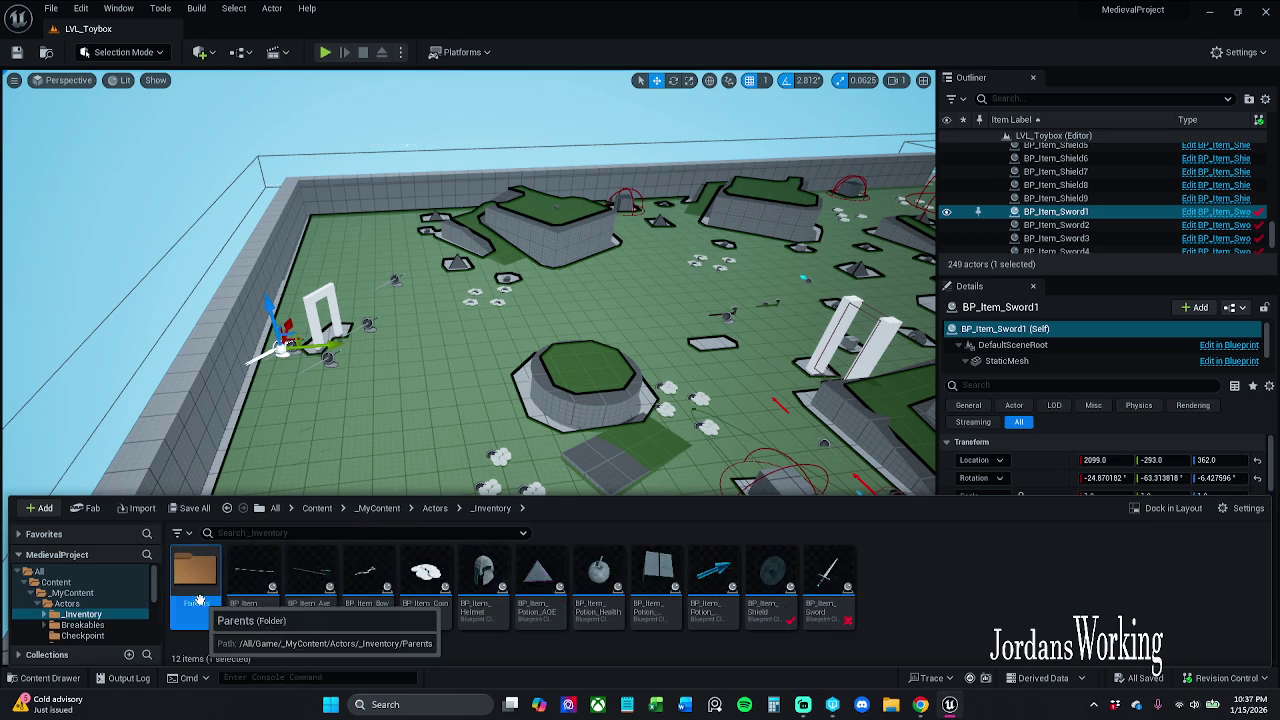
double_click(195, 580)
right_click(200, 585)
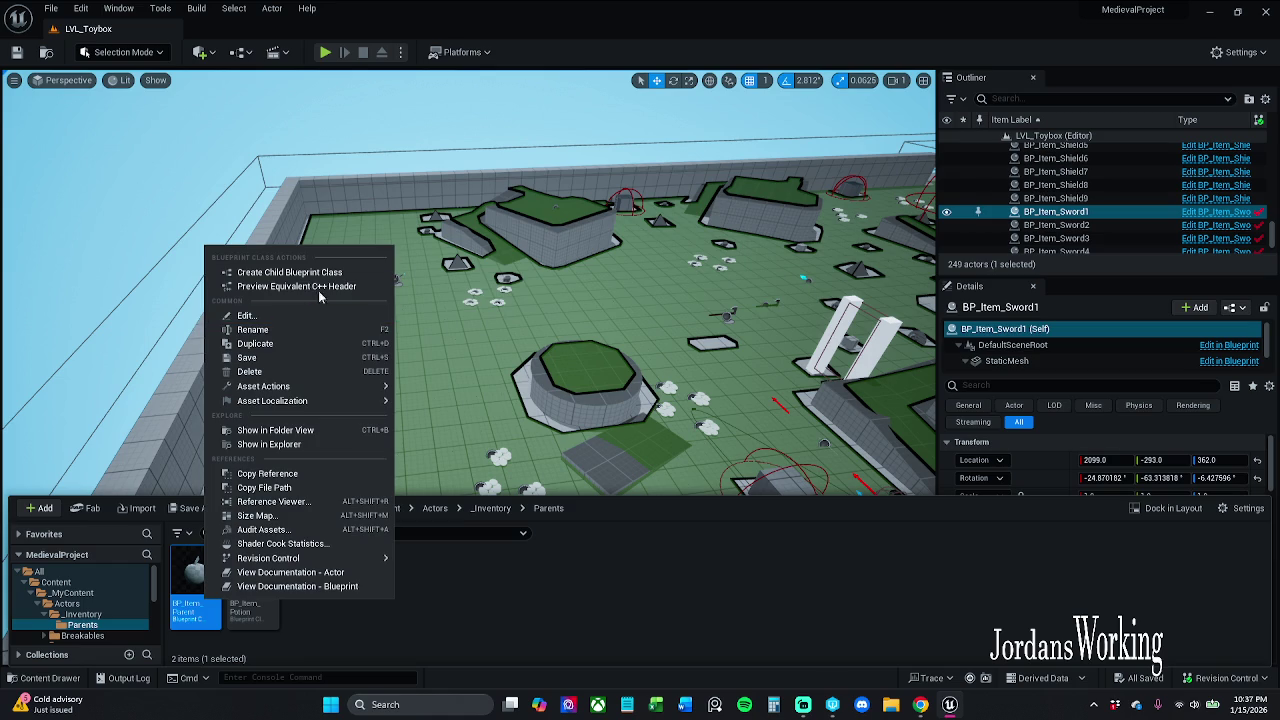
click(289, 272)
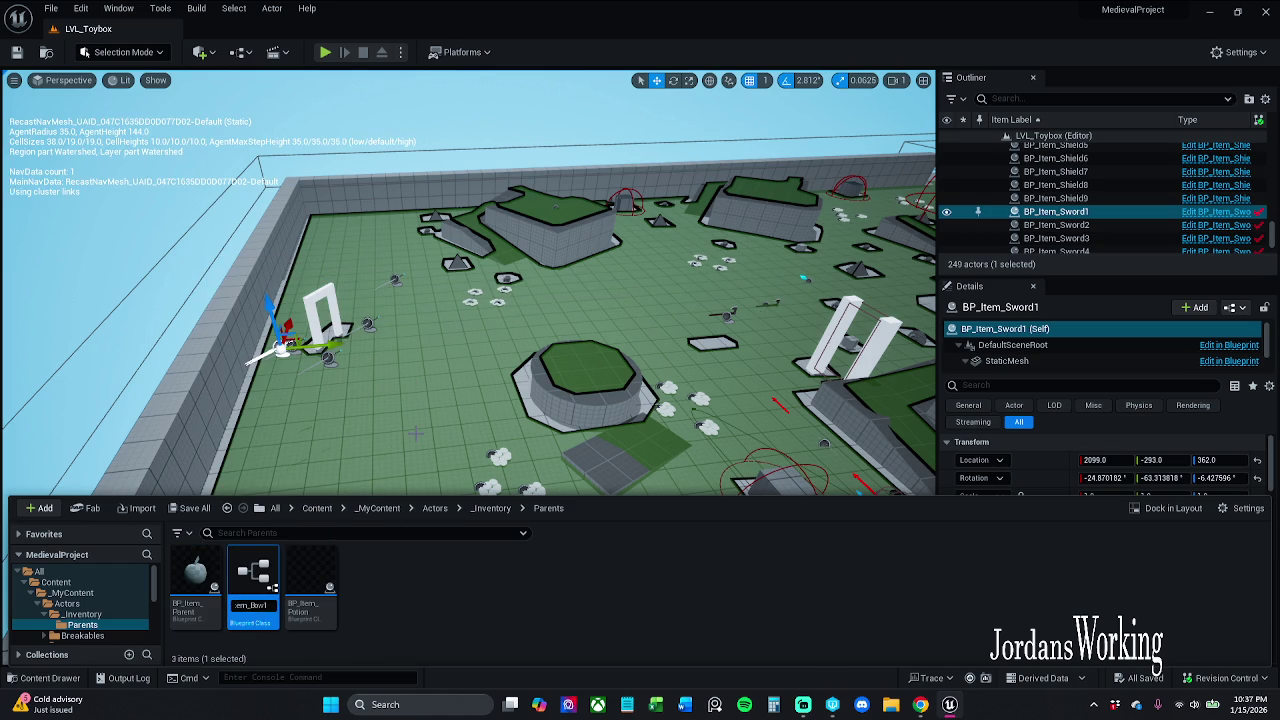
key(Return)
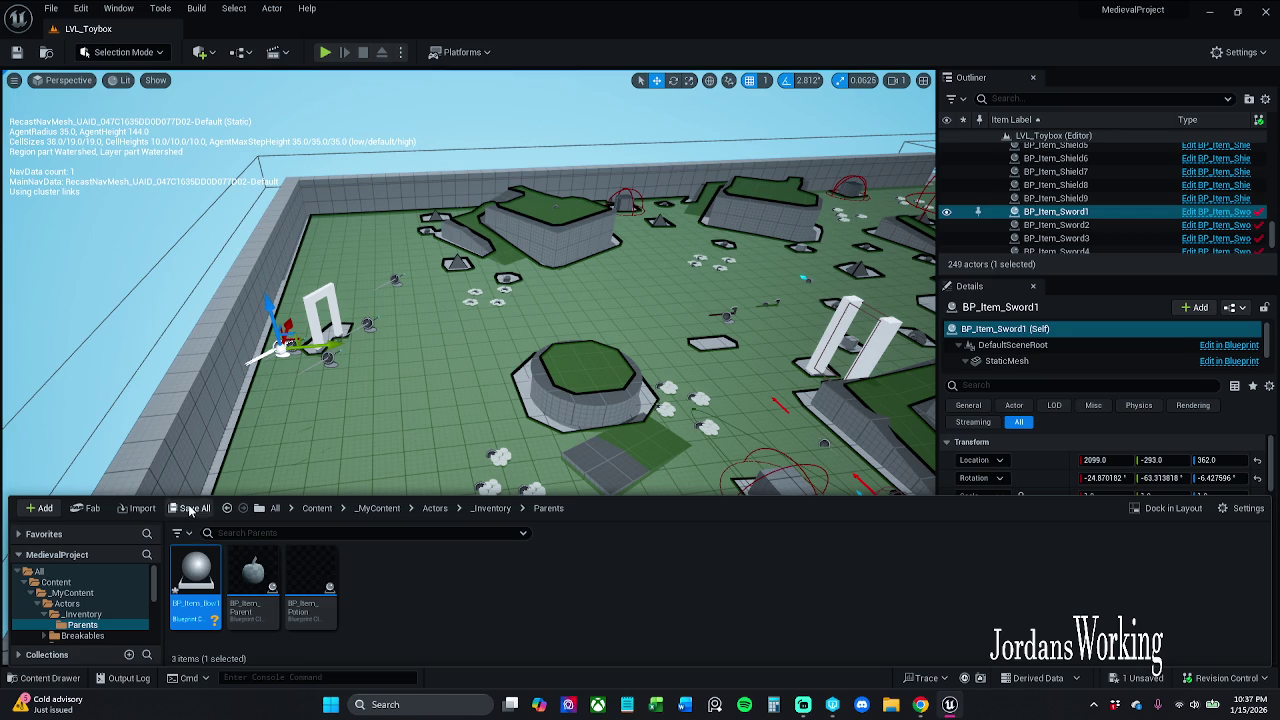
Step: Save BP_Item_Bow1, move it into the _Inventory folder, and open it for editing
click(190, 508)
click(746, 502)
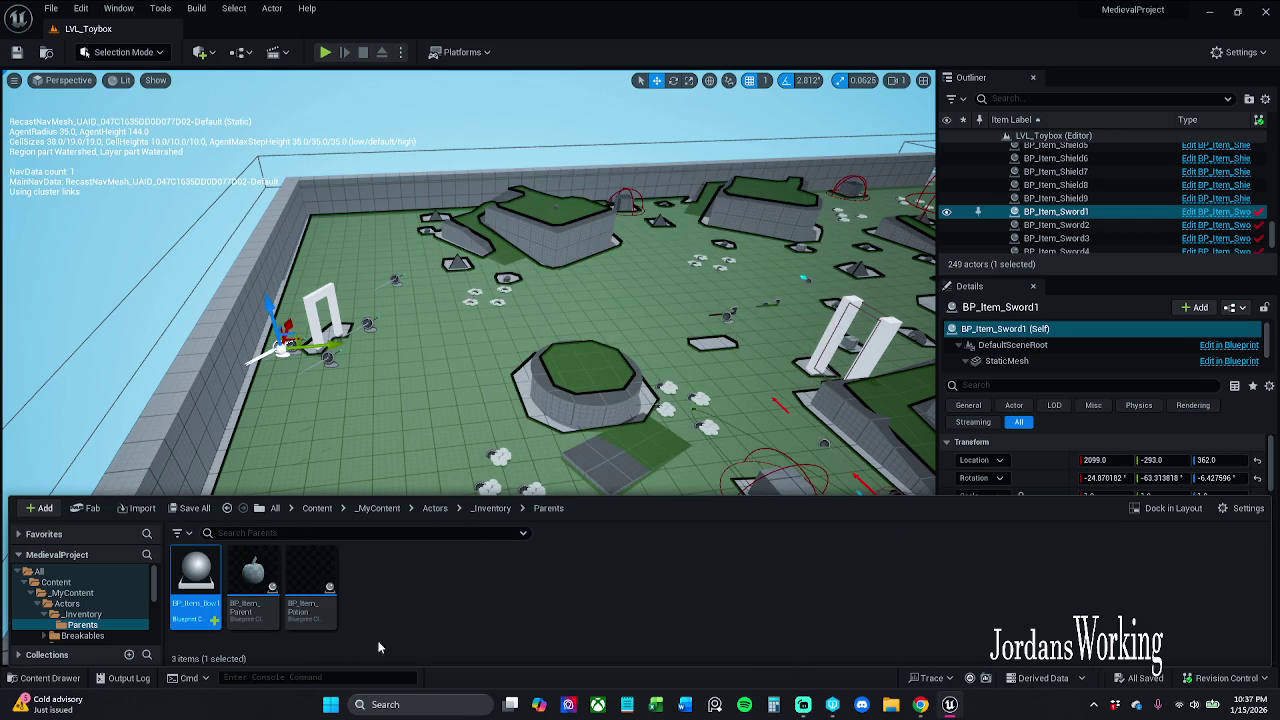
drag(196, 578, 96, 616)
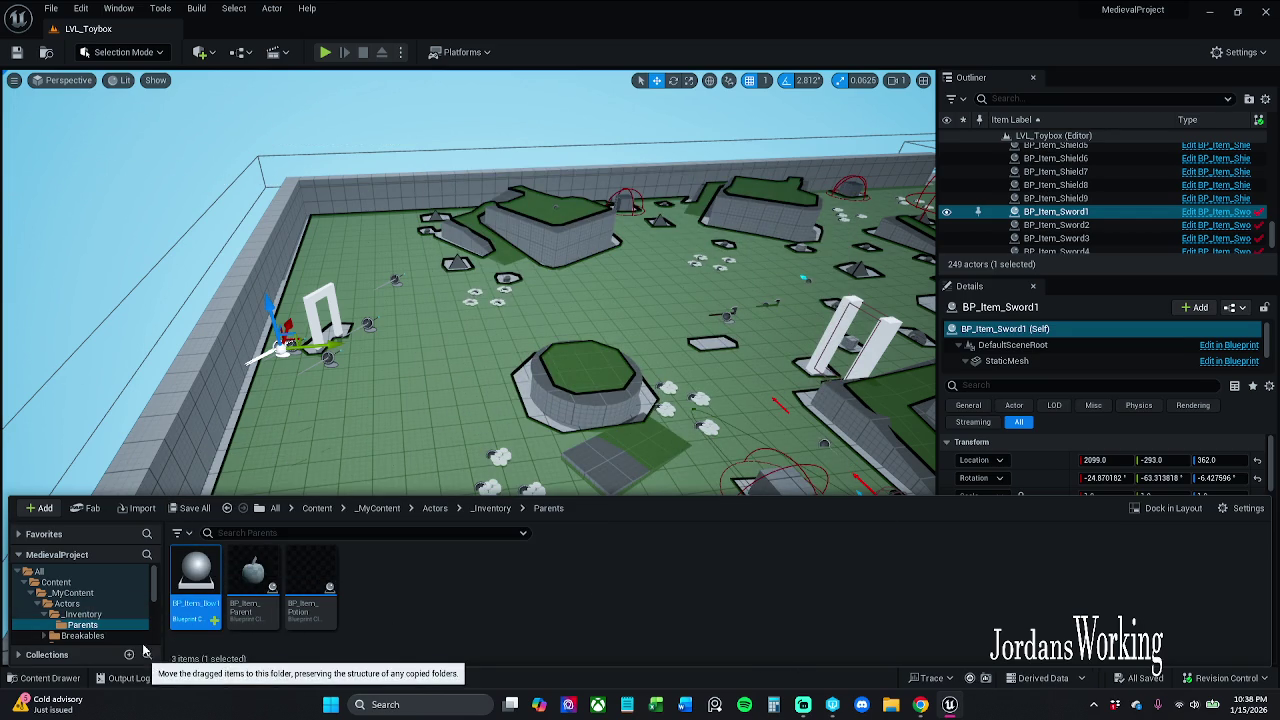
click(205, 647)
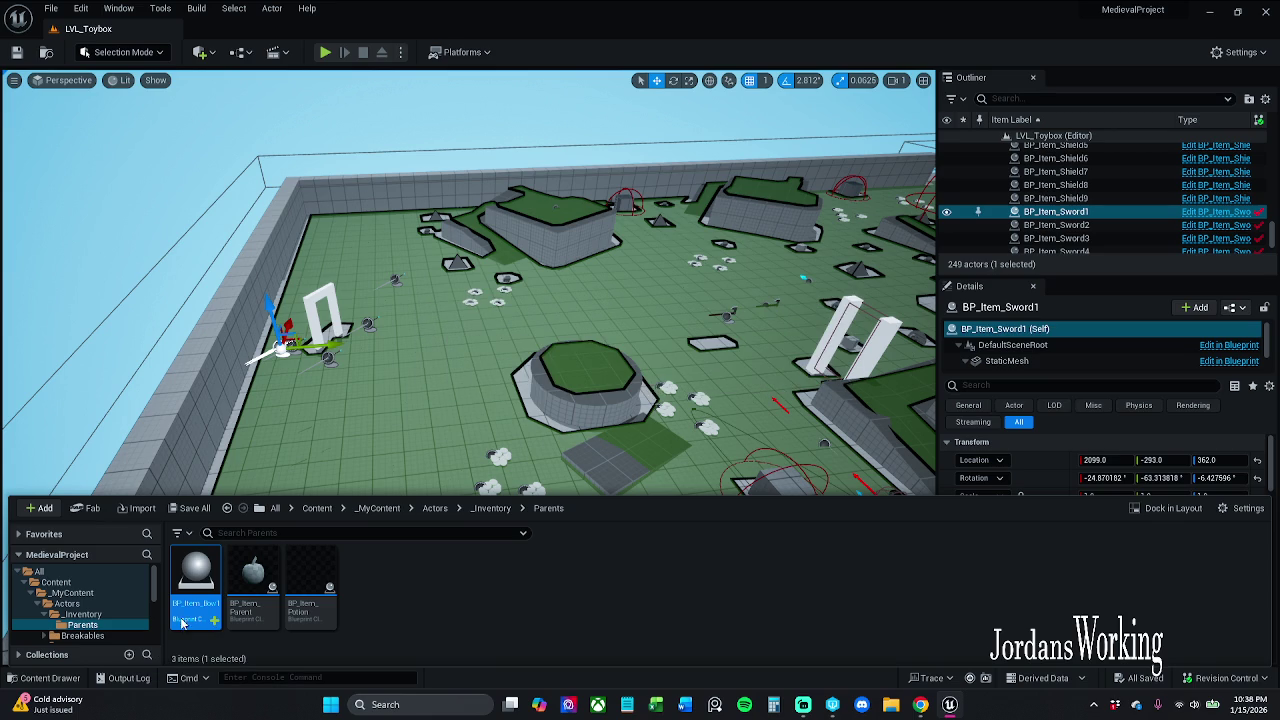
click(82, 614)
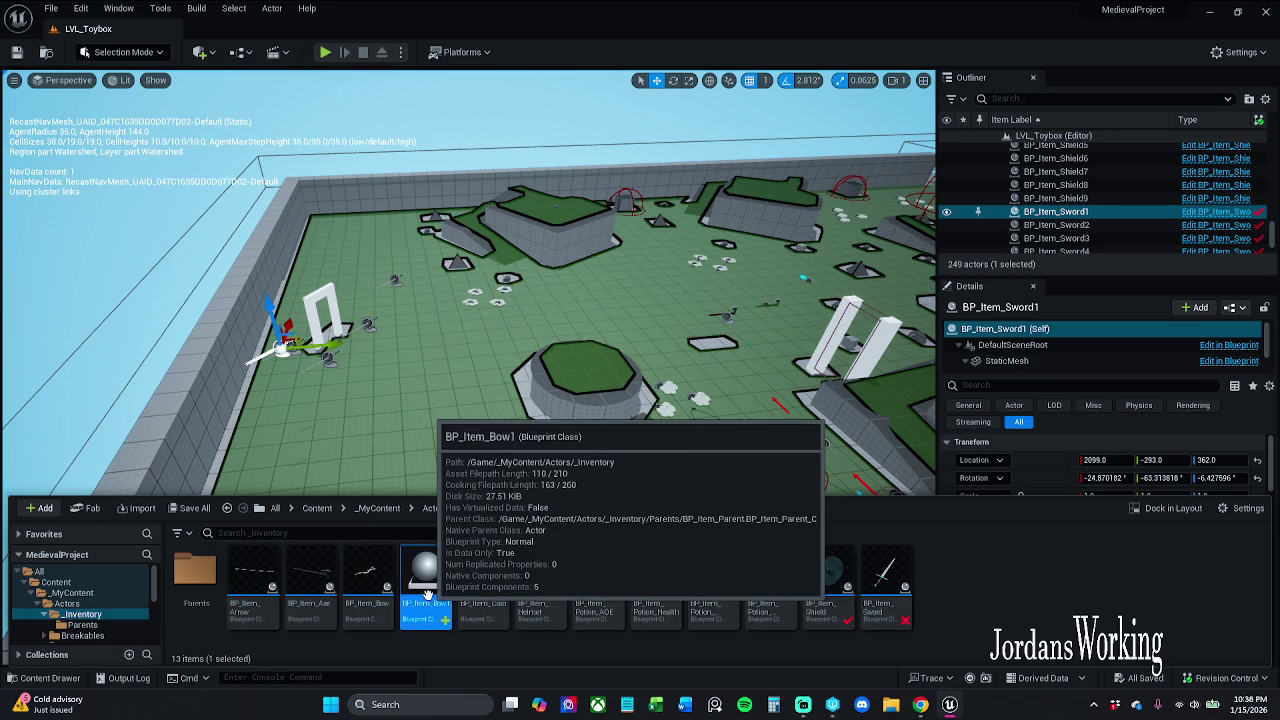
double_click(428, 590)
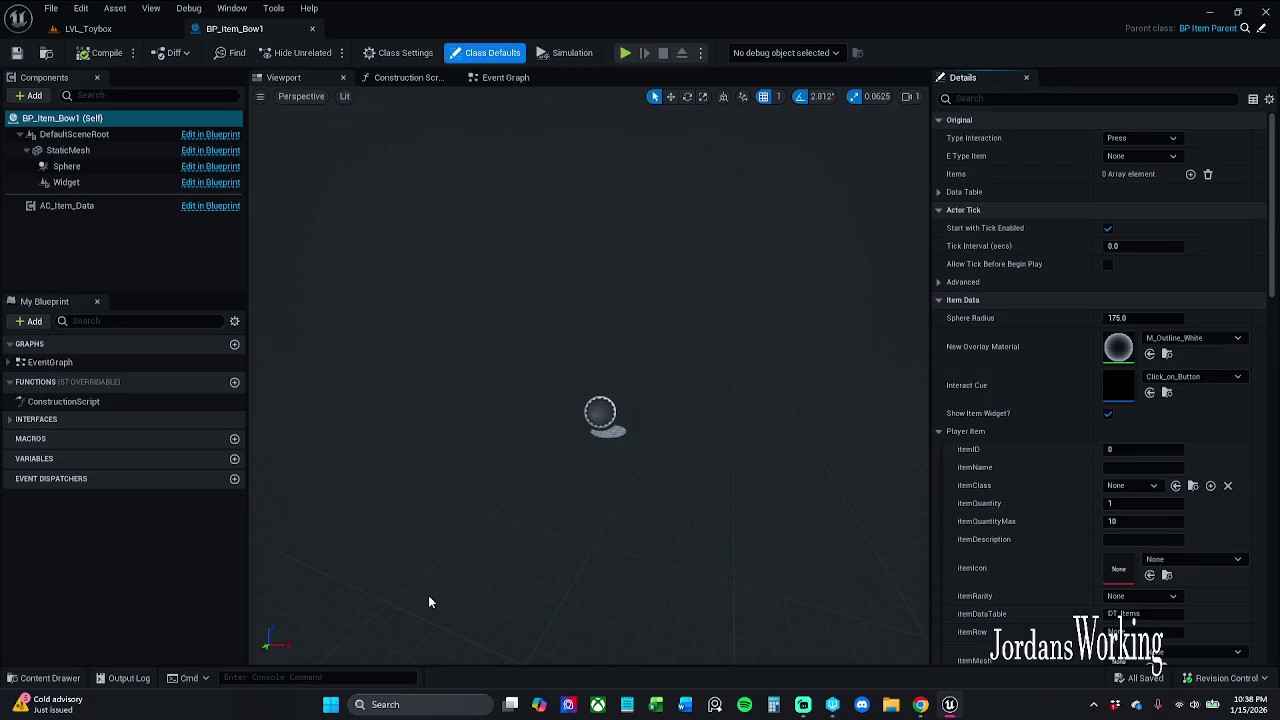
Step: Browse BP_Item_Bow1's component list and item class options, leaving the class as None
click(28, 95)
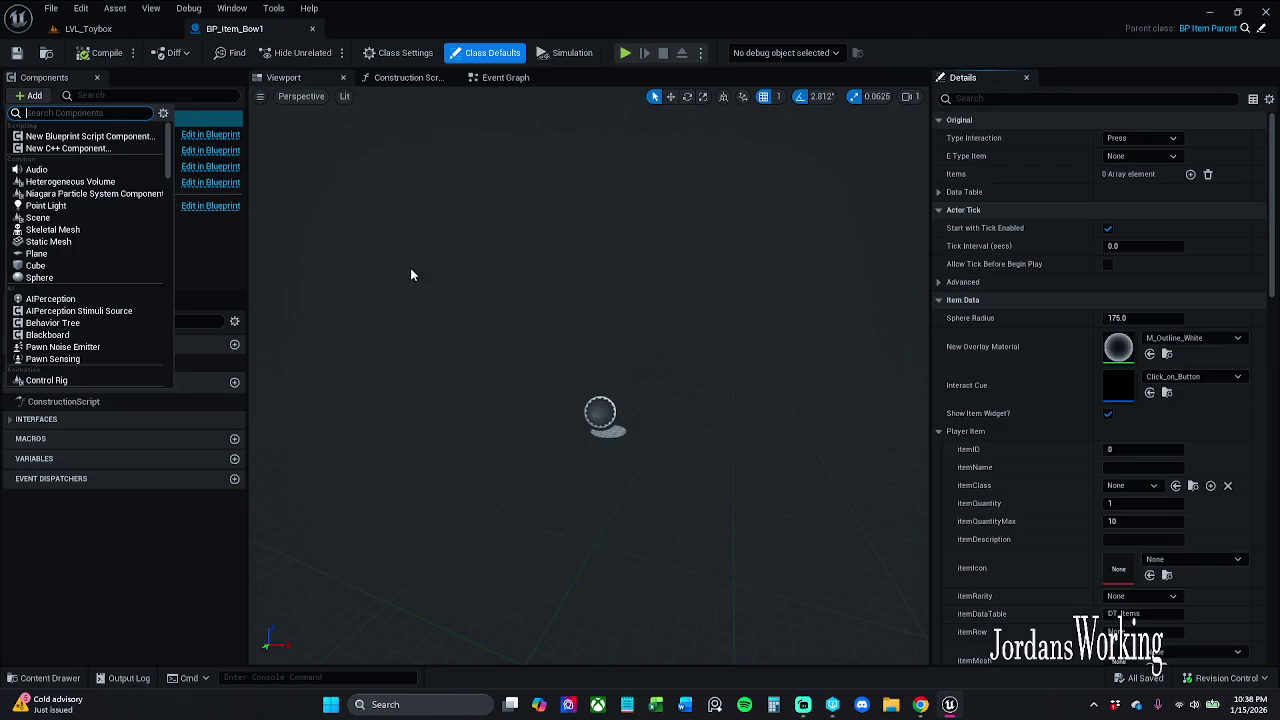
click(470, 285)
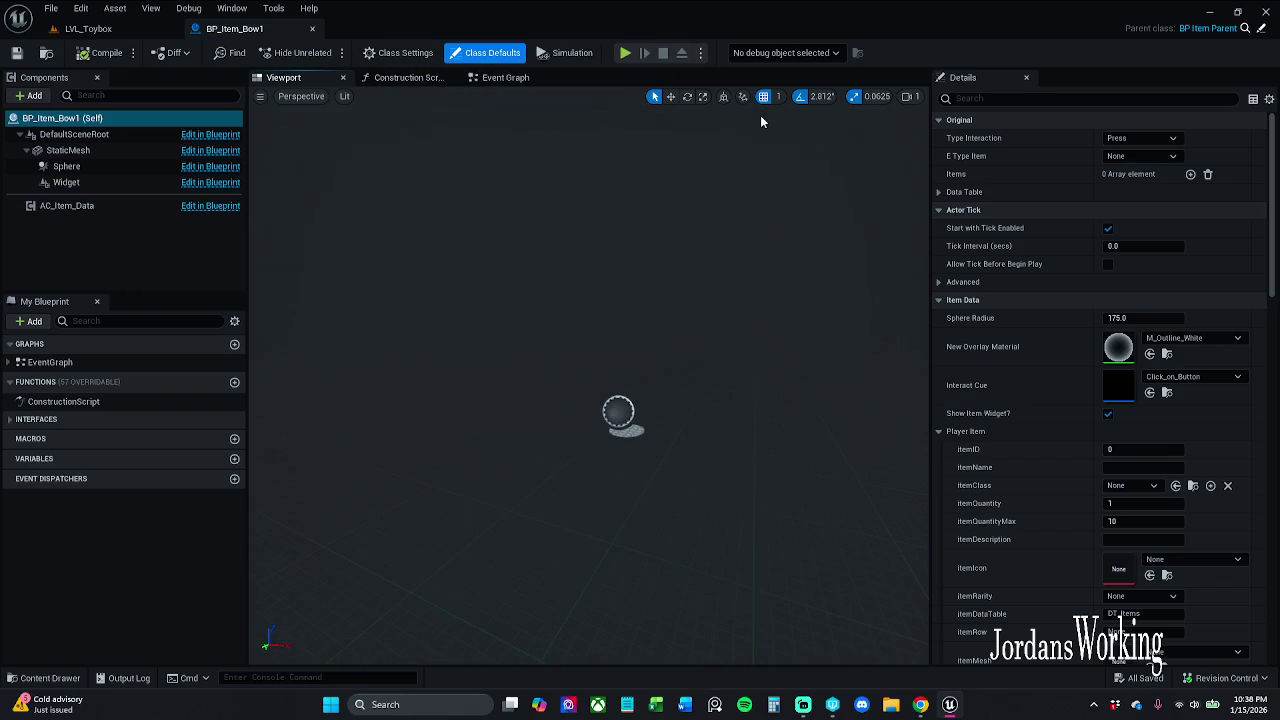
click(1150, 488)
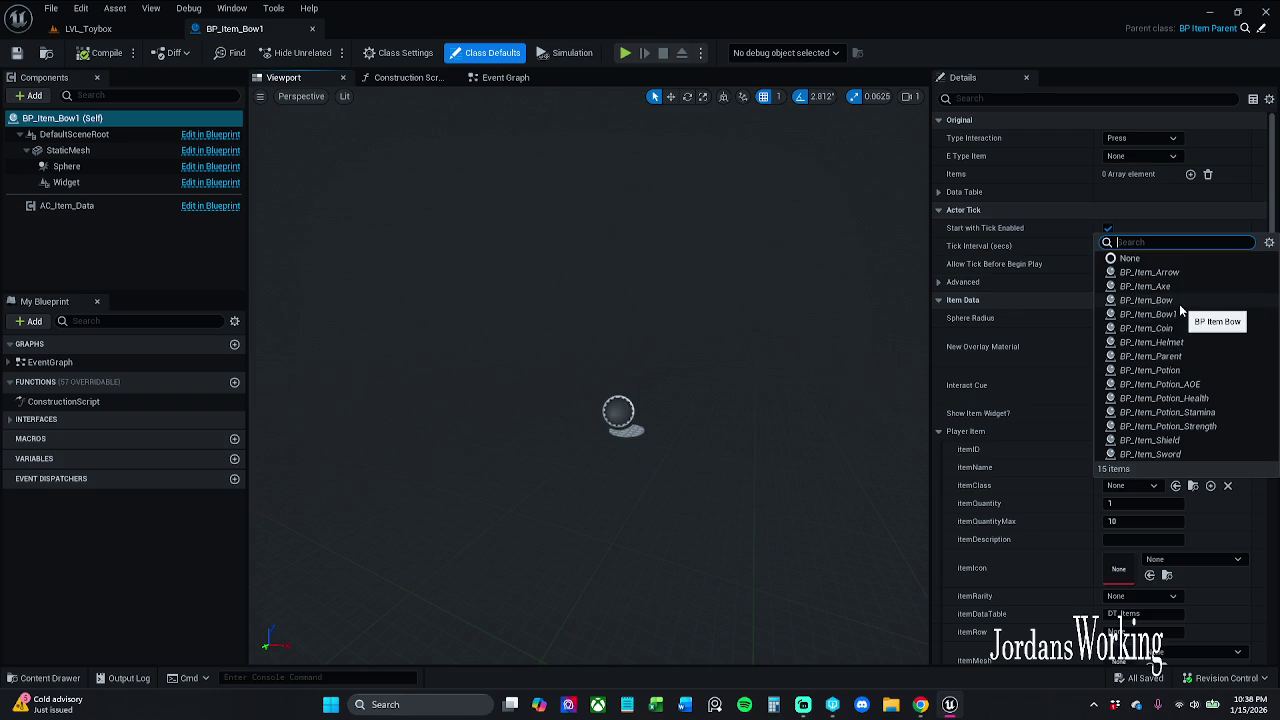
click(895, 448)
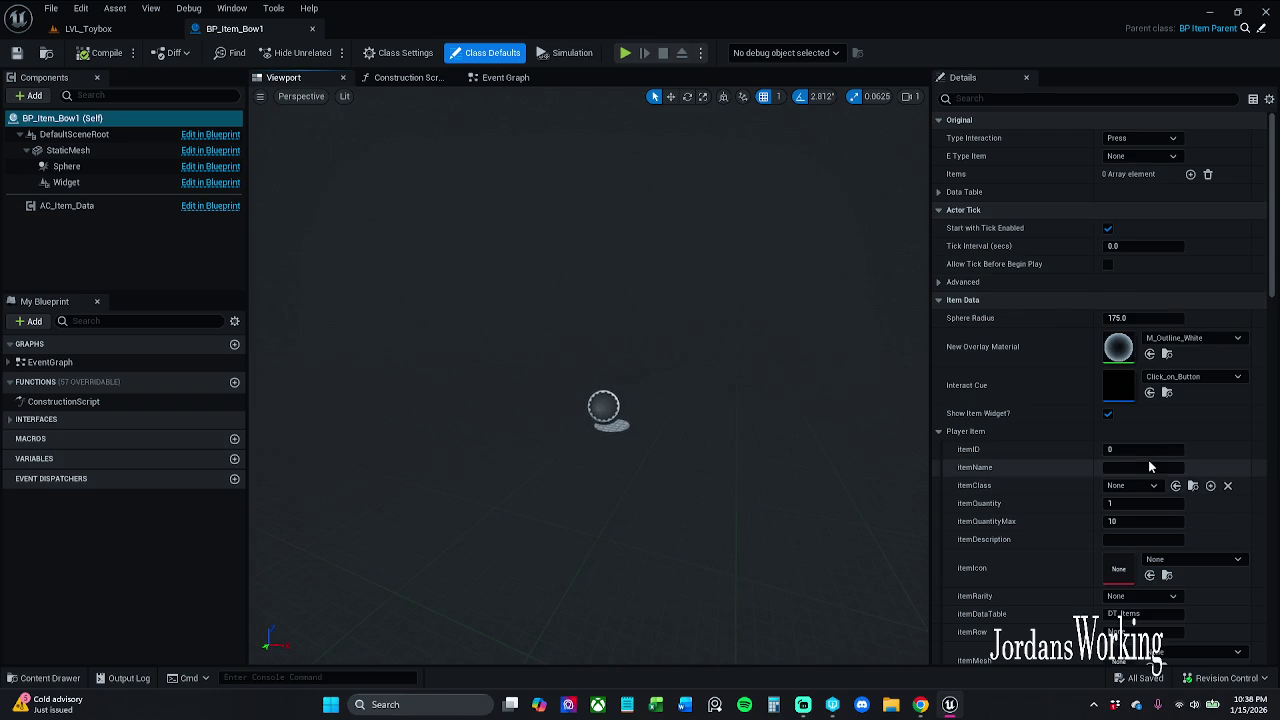
Step: Set BP_Item_Bow1's itemMesh to SM_Bow1 under Player Item
scroll(1152, 600, down, 1)
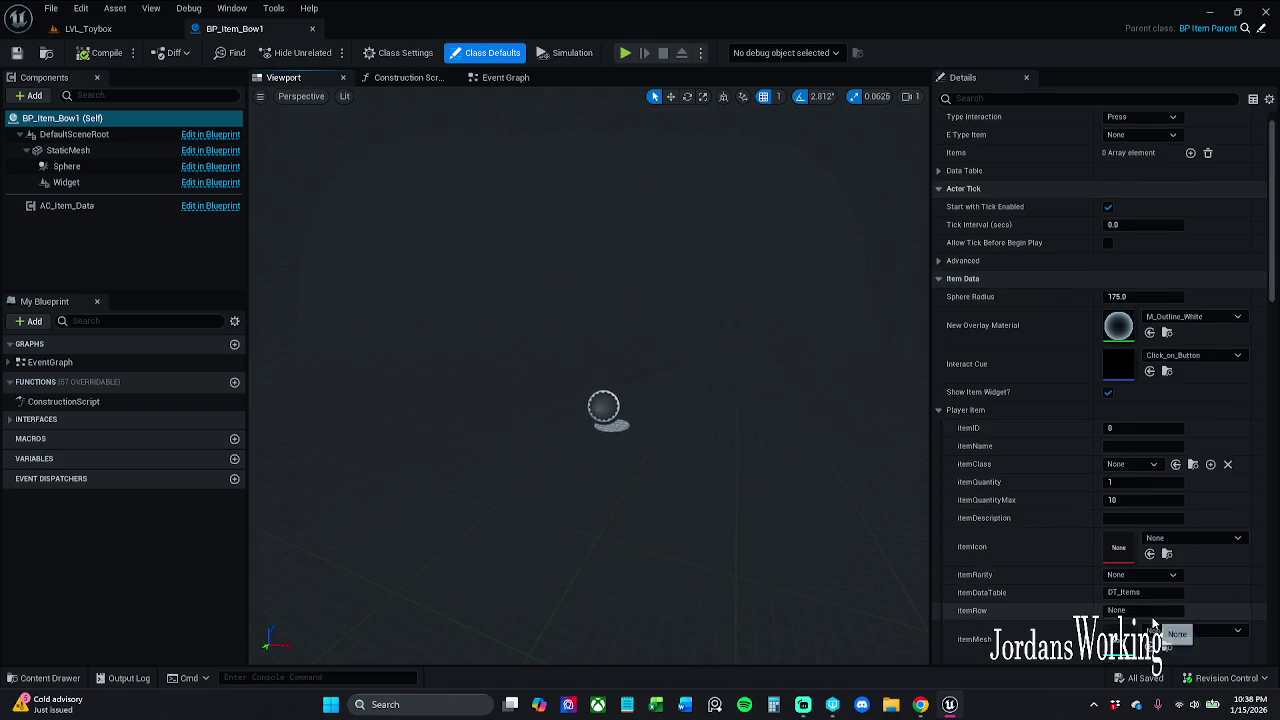
scroll(1152, 622, down, 2)
click(1180, 588)
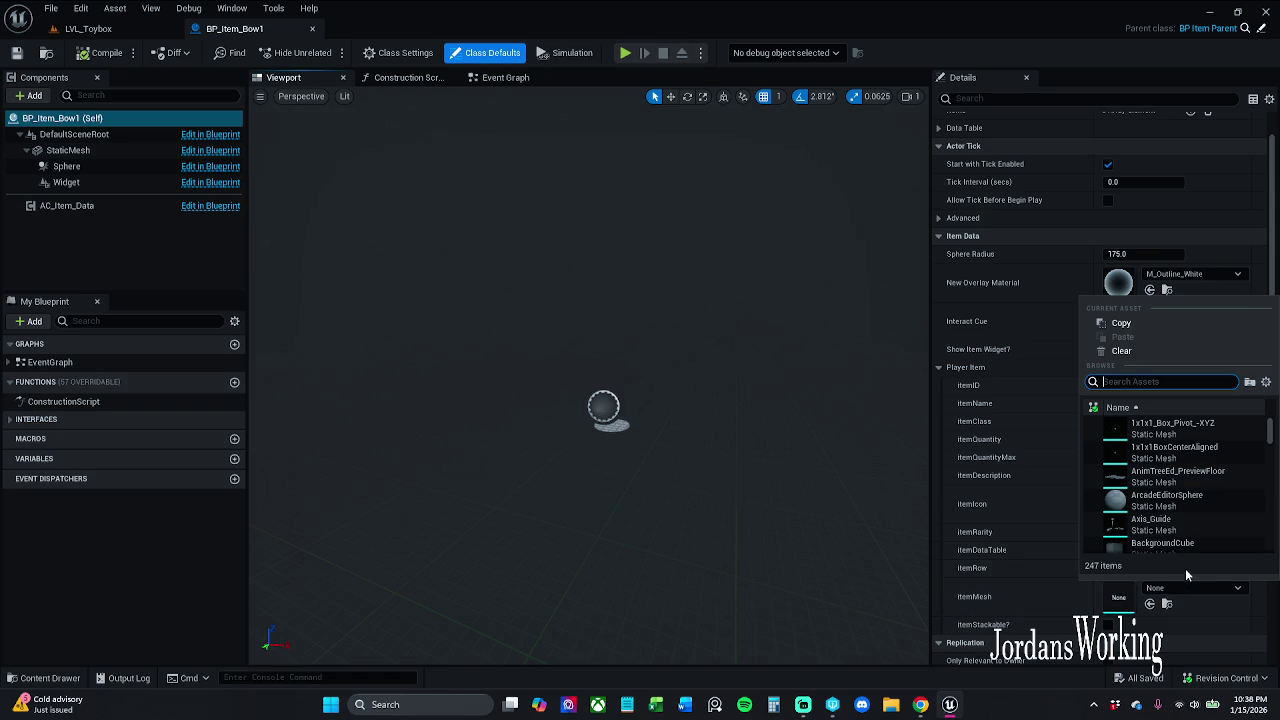
click(1196, 590)
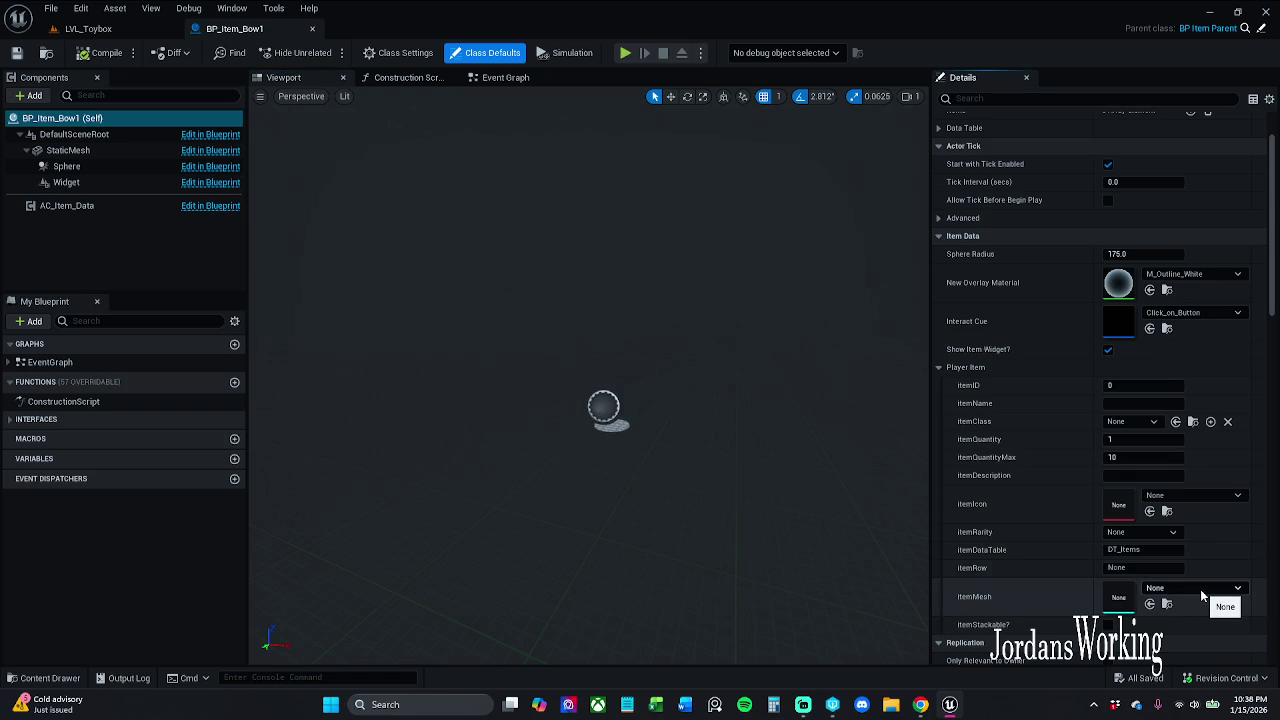
click(1203, 592)
text(bow)
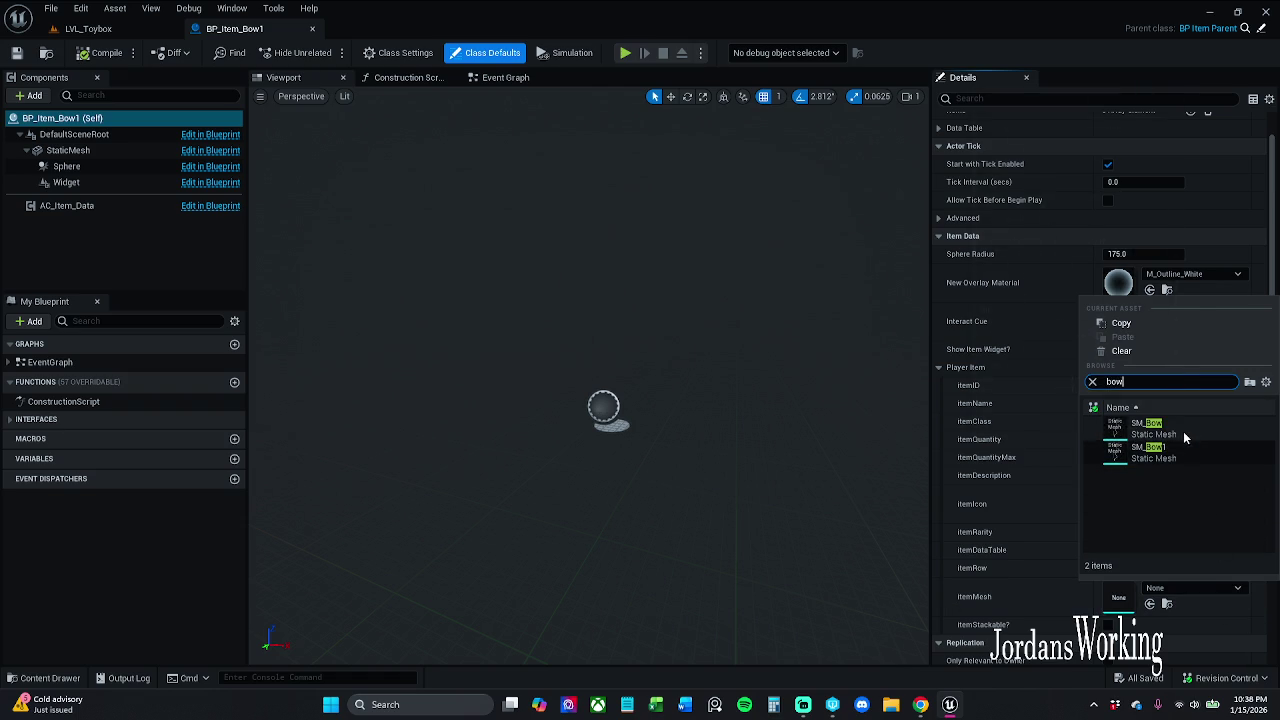
click(1181, 450)
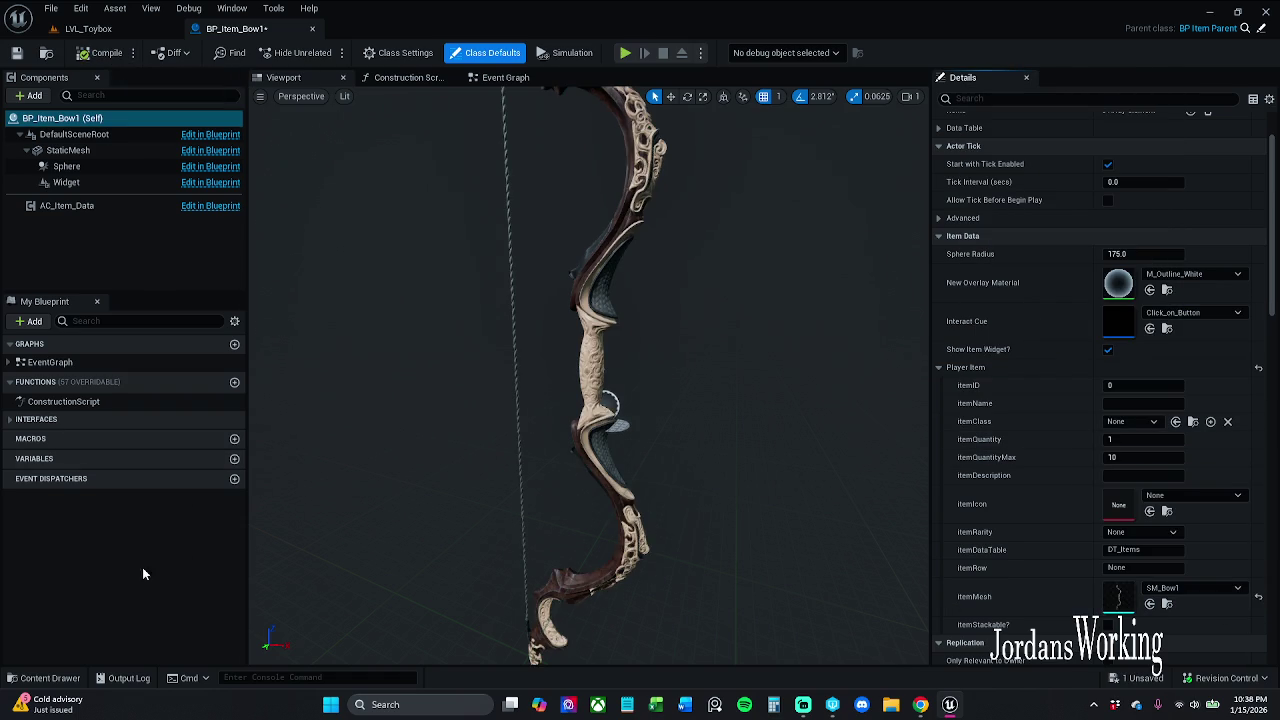
click(43, 678)
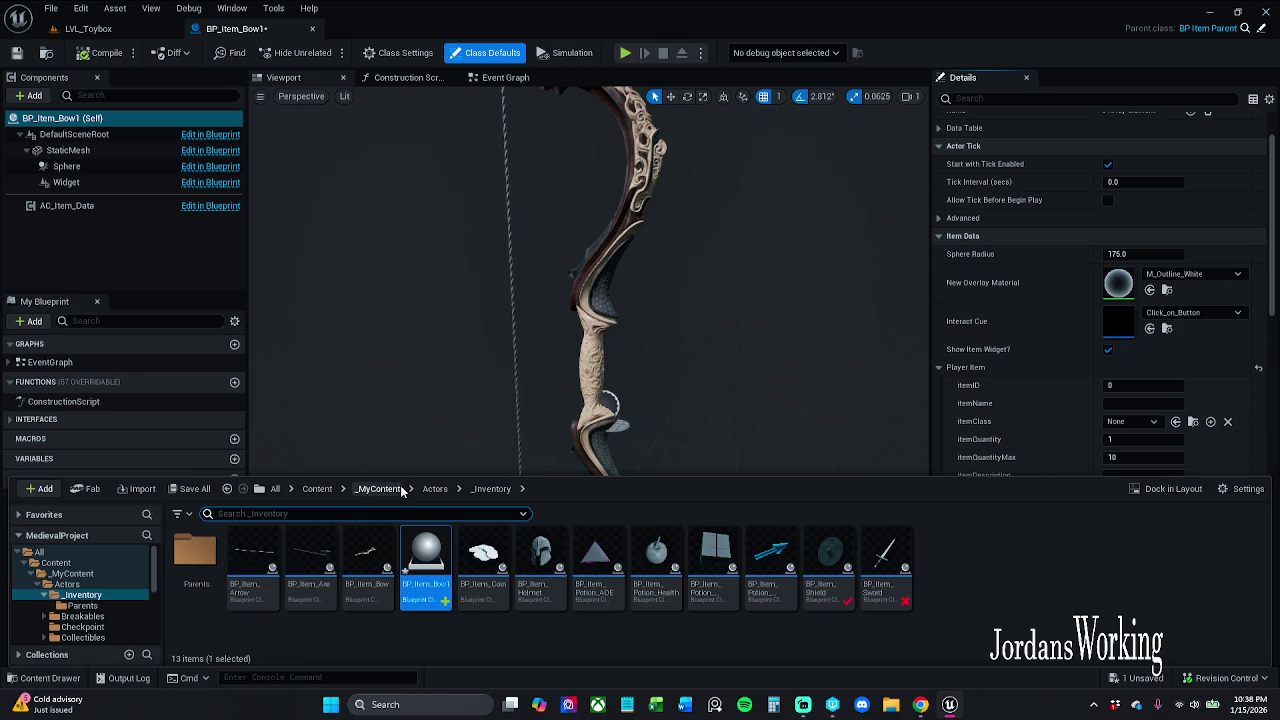
Step: Compare against the old BP_Item_Bow Blueprint's static mesh settings
double_click(368, 570)
click(130, 168)
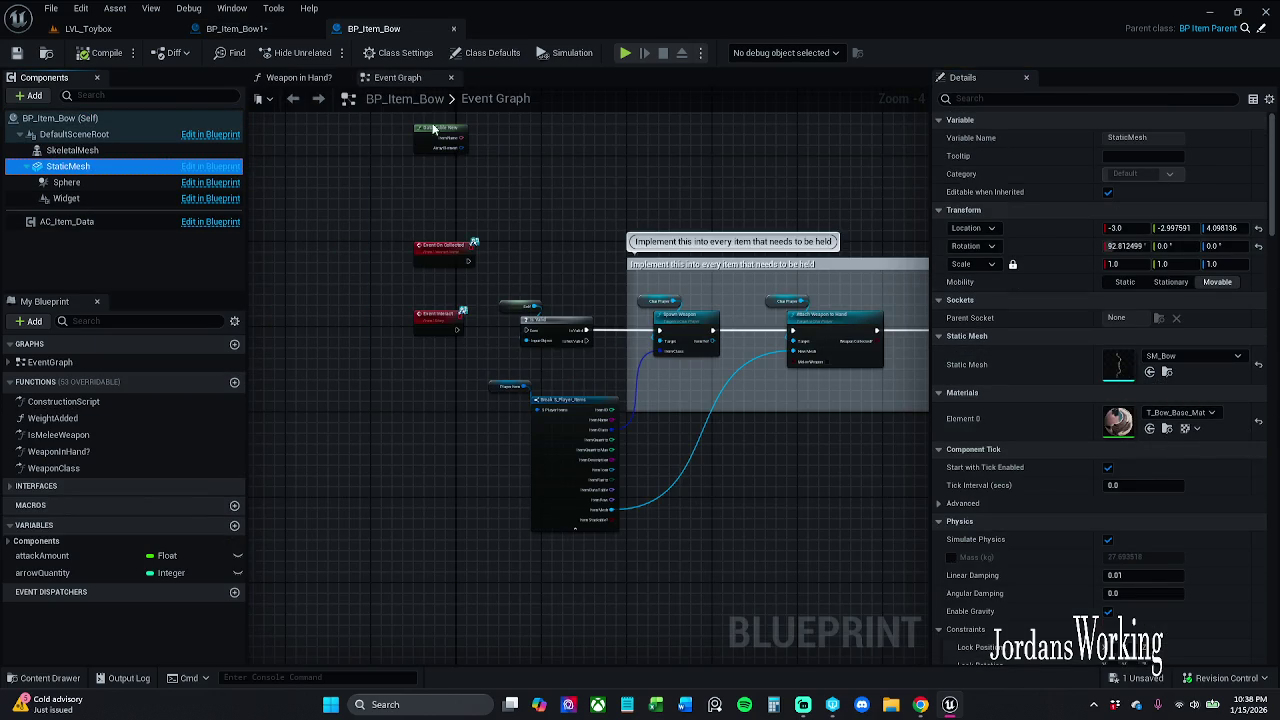
click(231, 30)
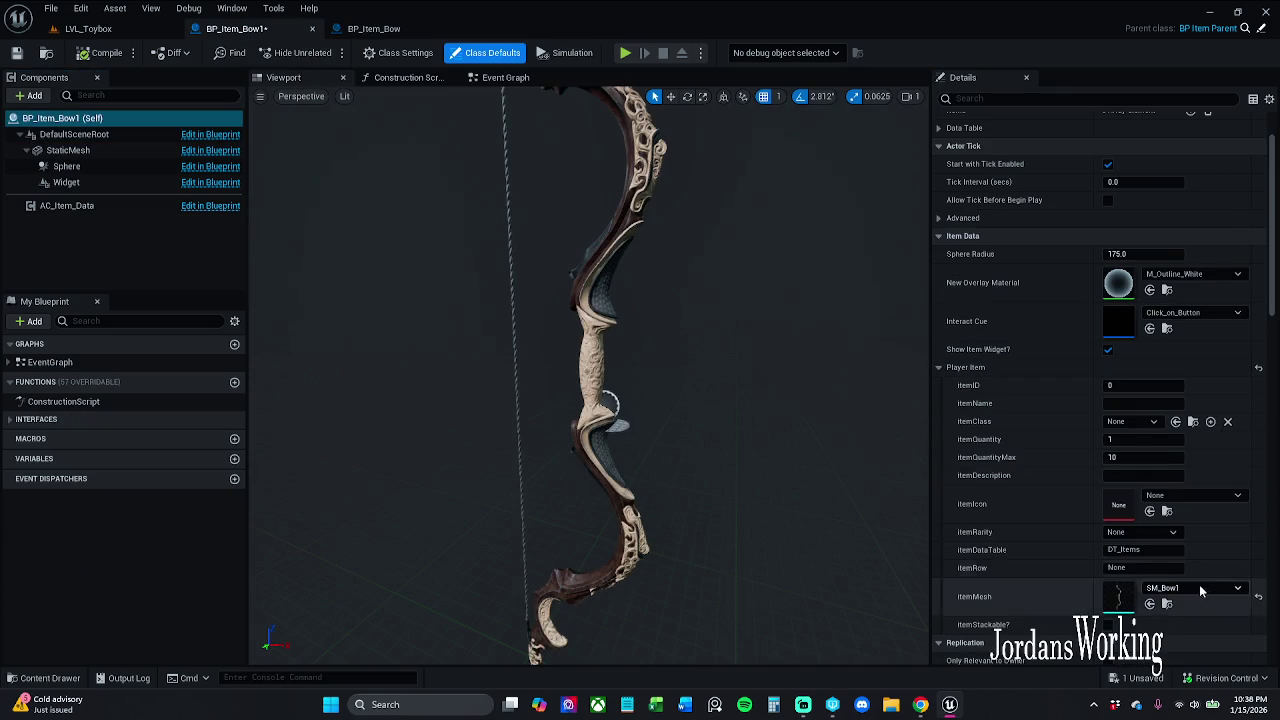
Step: Set itemClass to BP_Item_Bow1 and itemRow to Bow
click(1143, 431)
click(1143, 403)
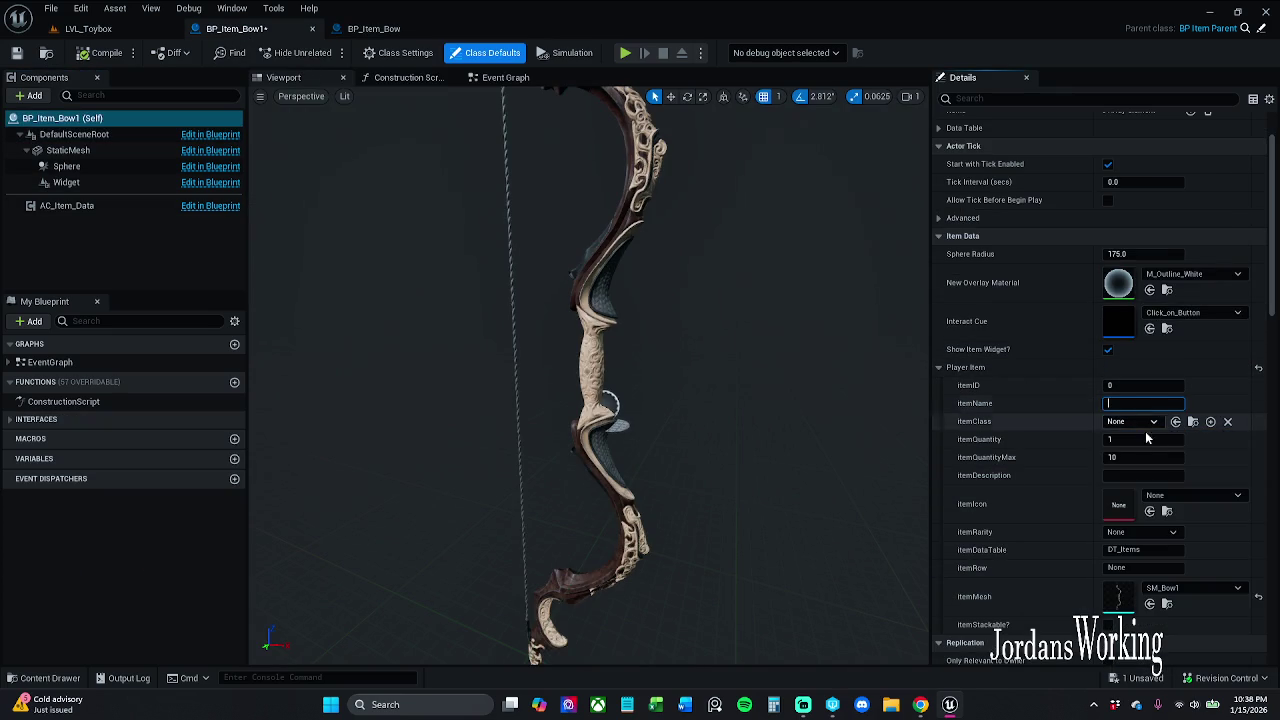
click(1148, 421)
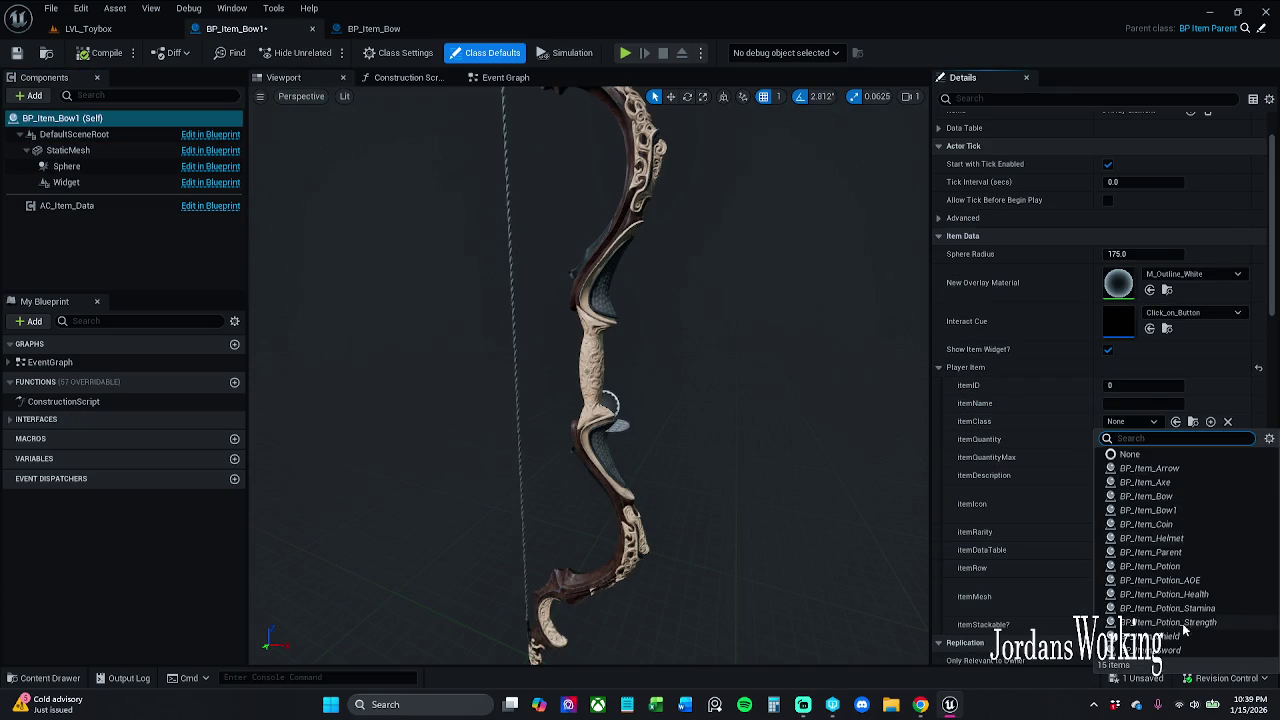
click(1197, 509)
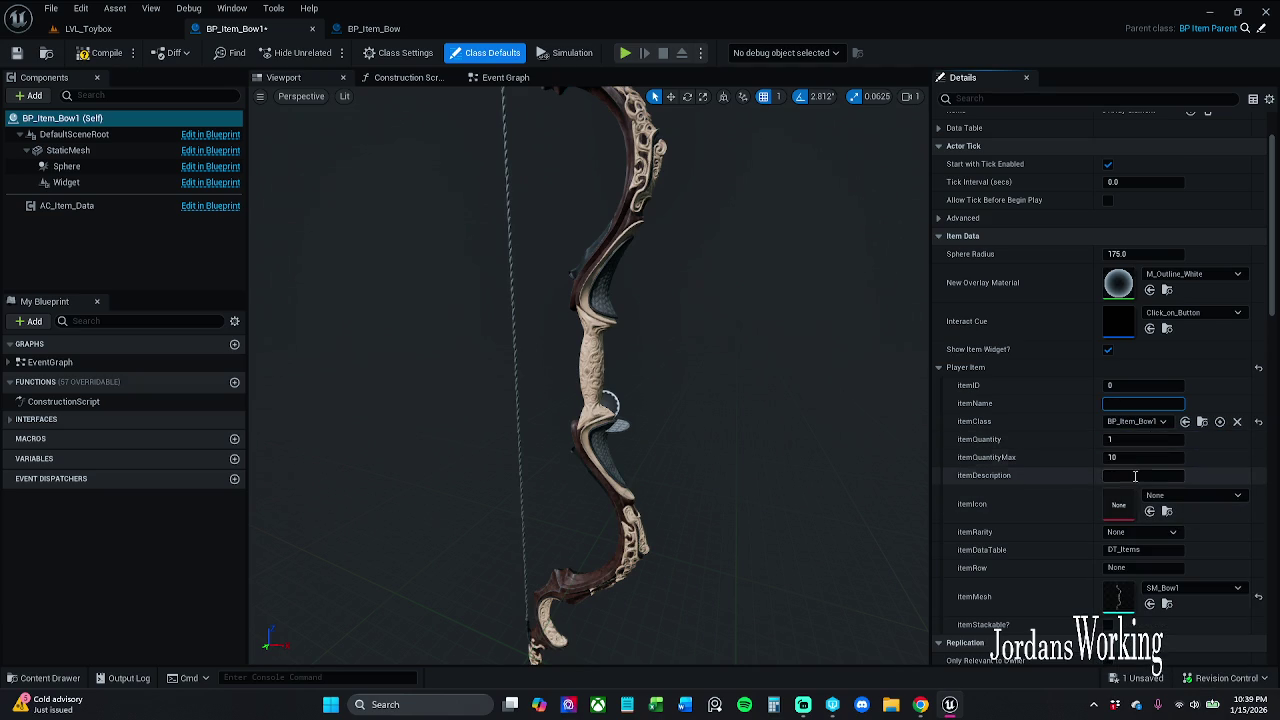
click(1150, 567)
text(Bow)
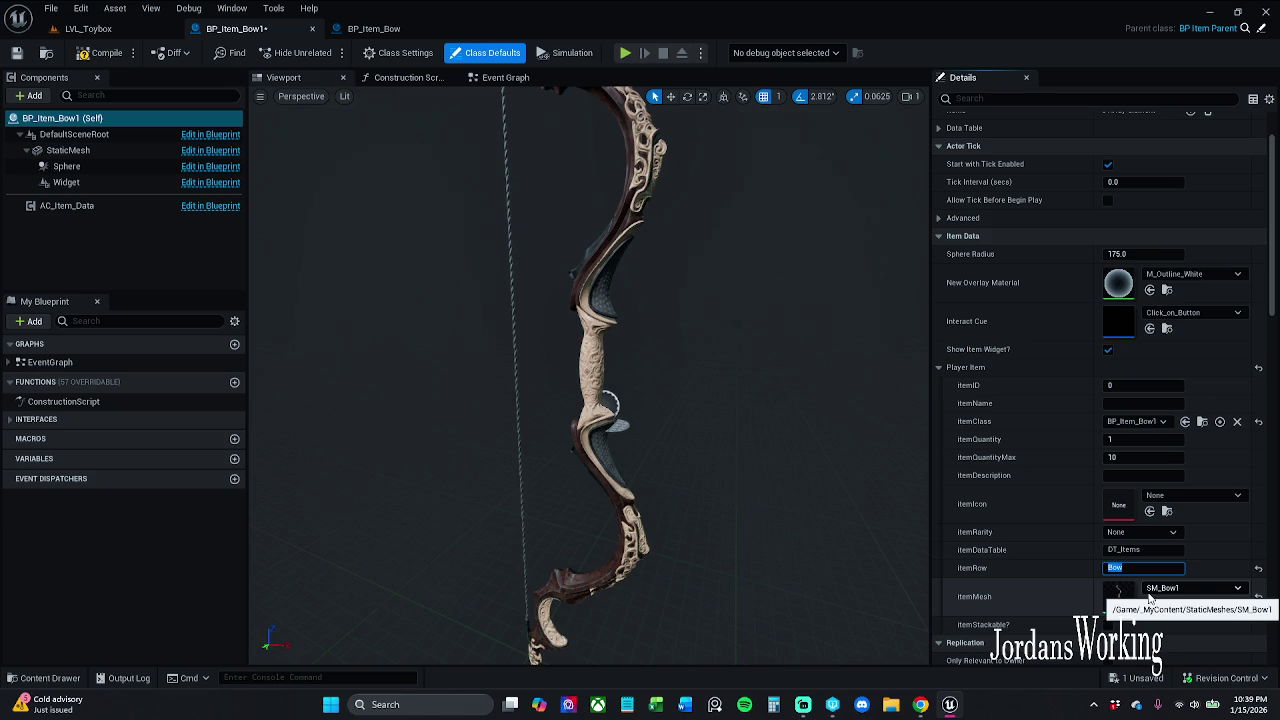
key(Return)
Step: Set itemQuantityMax to 1 and itemName to Bow
drag(838, 461, 880, 456)
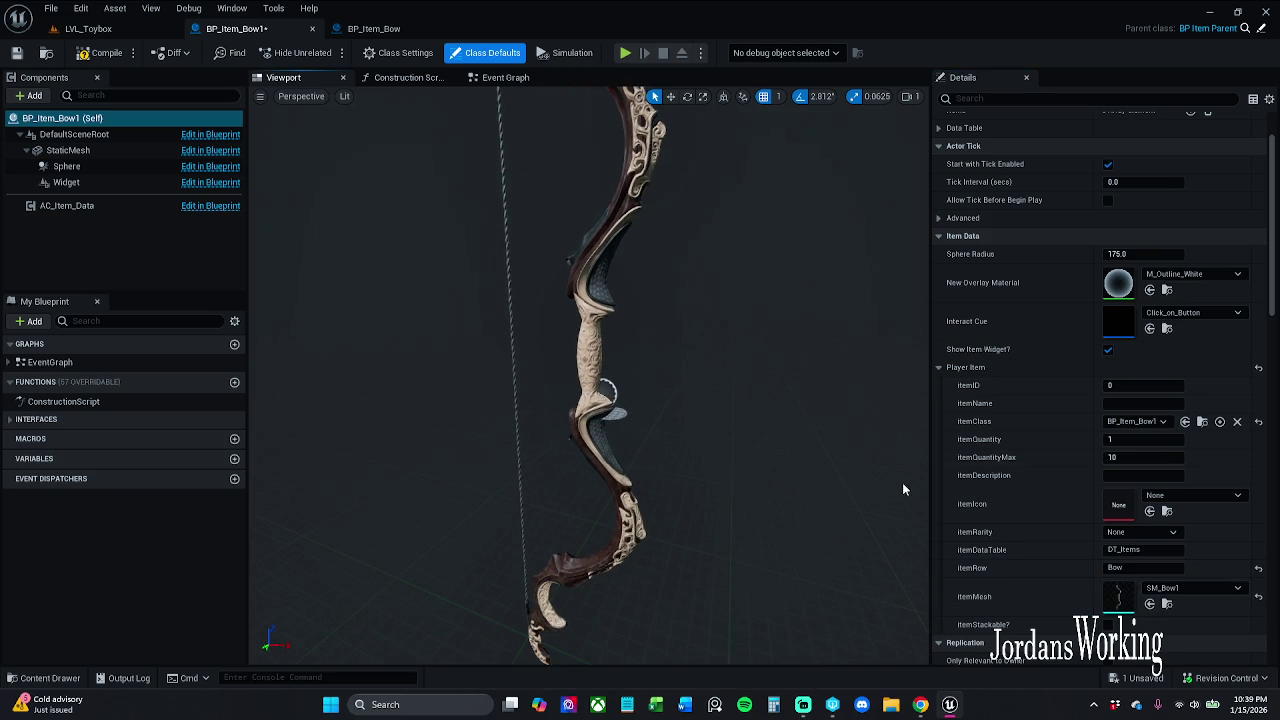
click(1134, 456)
key(Return)
click(1136, 402)
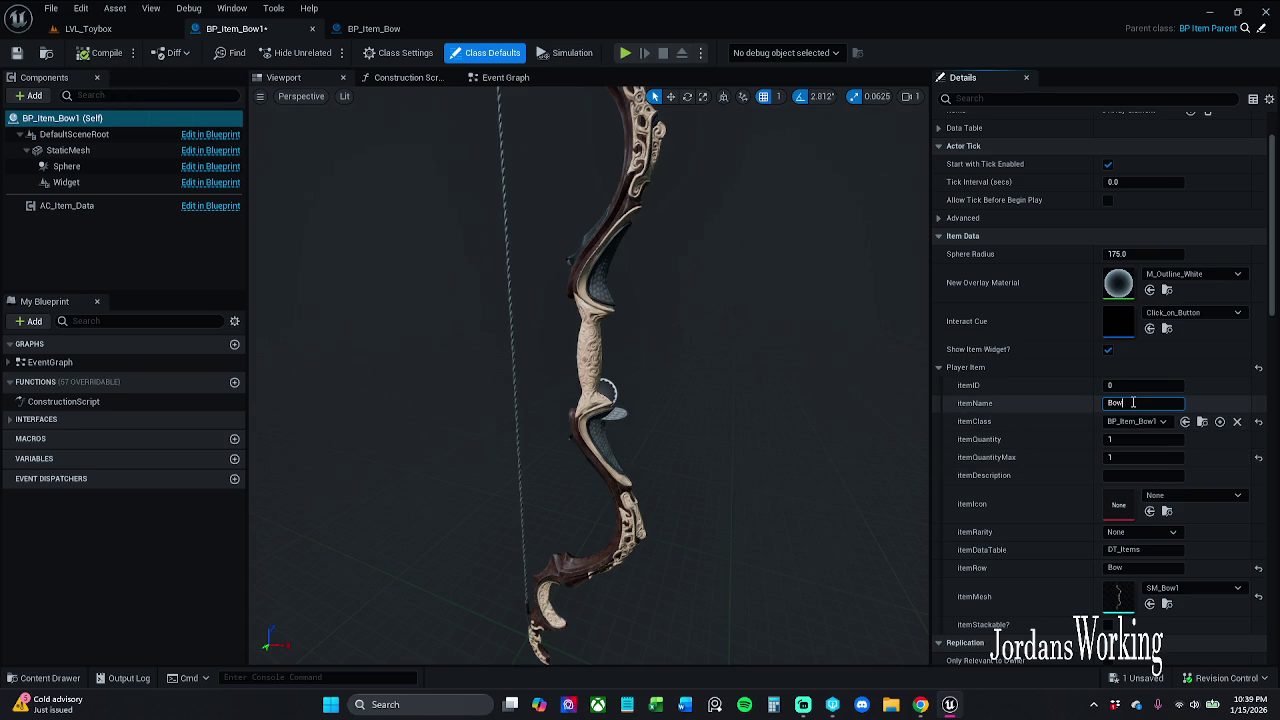
double_click(1133, 402)
click(100, 53)
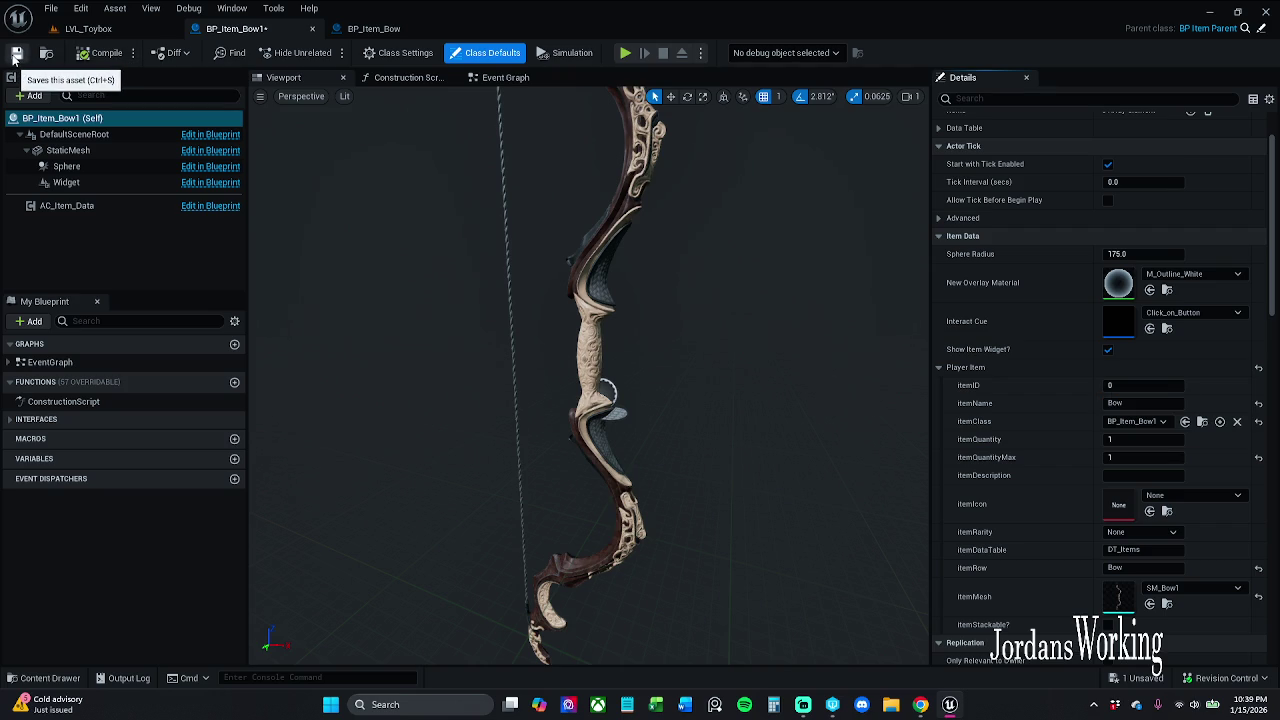
Step: Set itemIcon to the AnalogHat texture and save the Blueprint
click(80, 679)
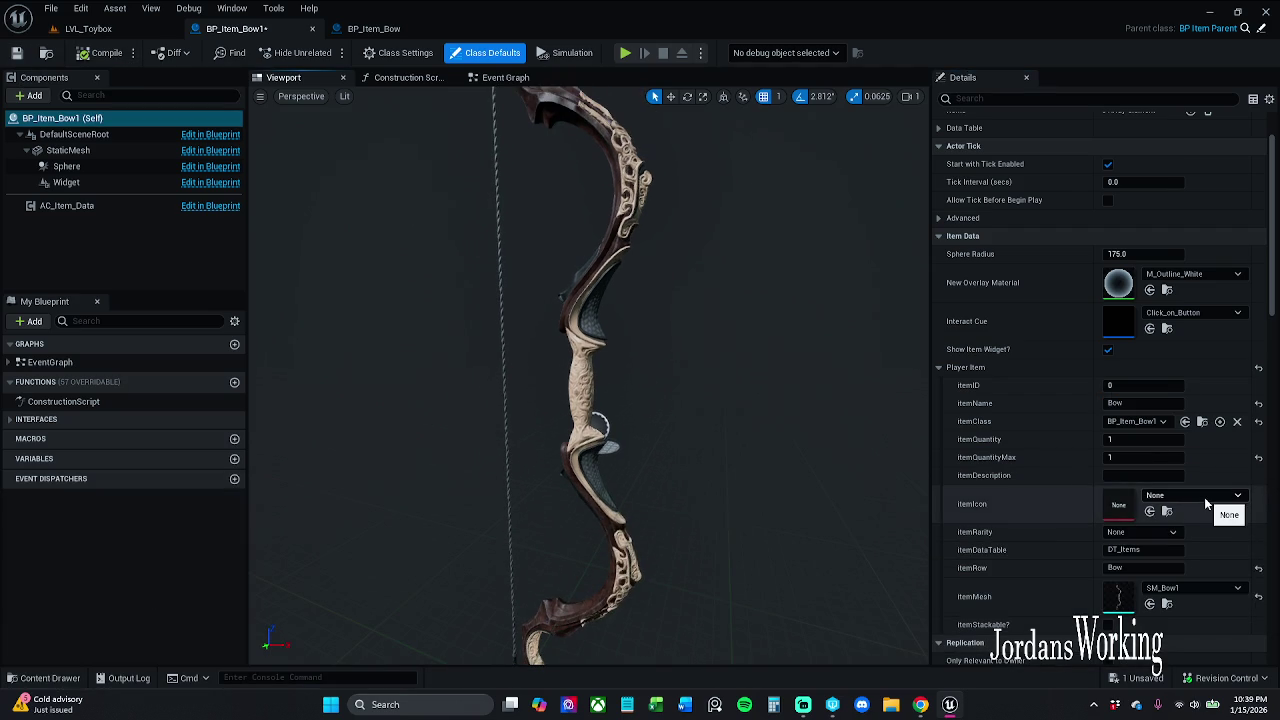
click(1225, 495)
scroll(1183, 402, down, 2)
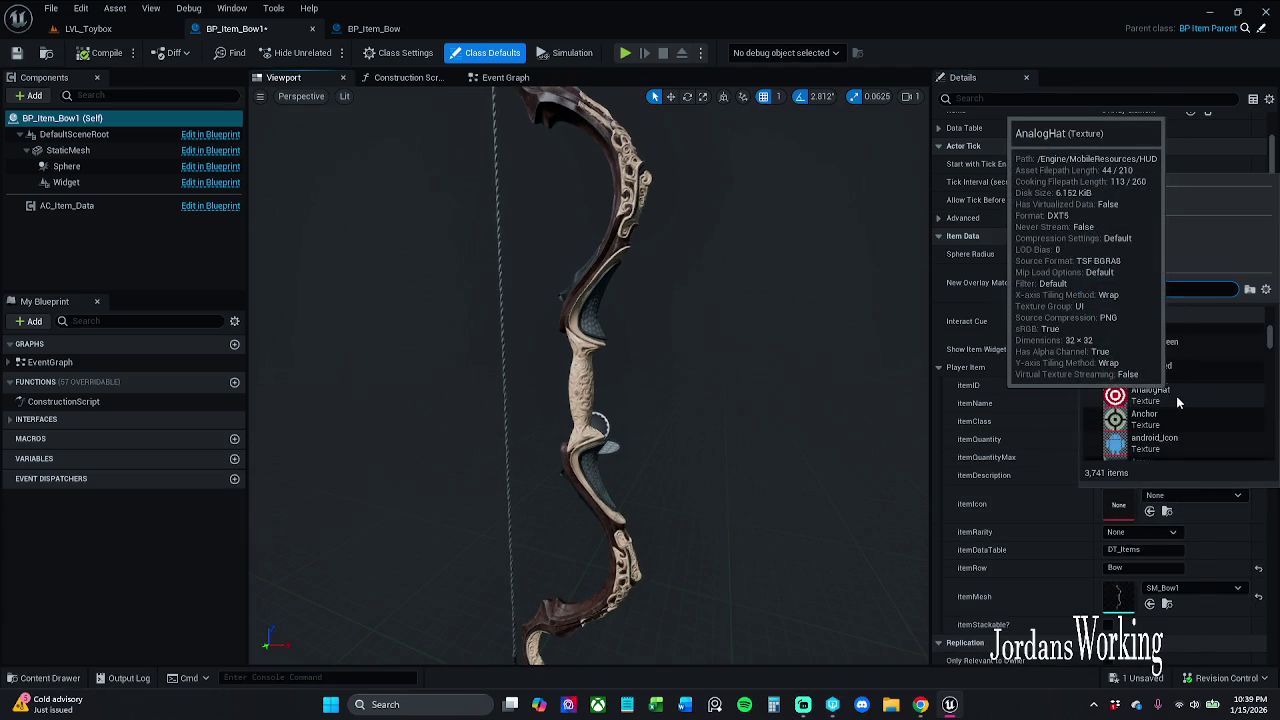
click(1176, 396)
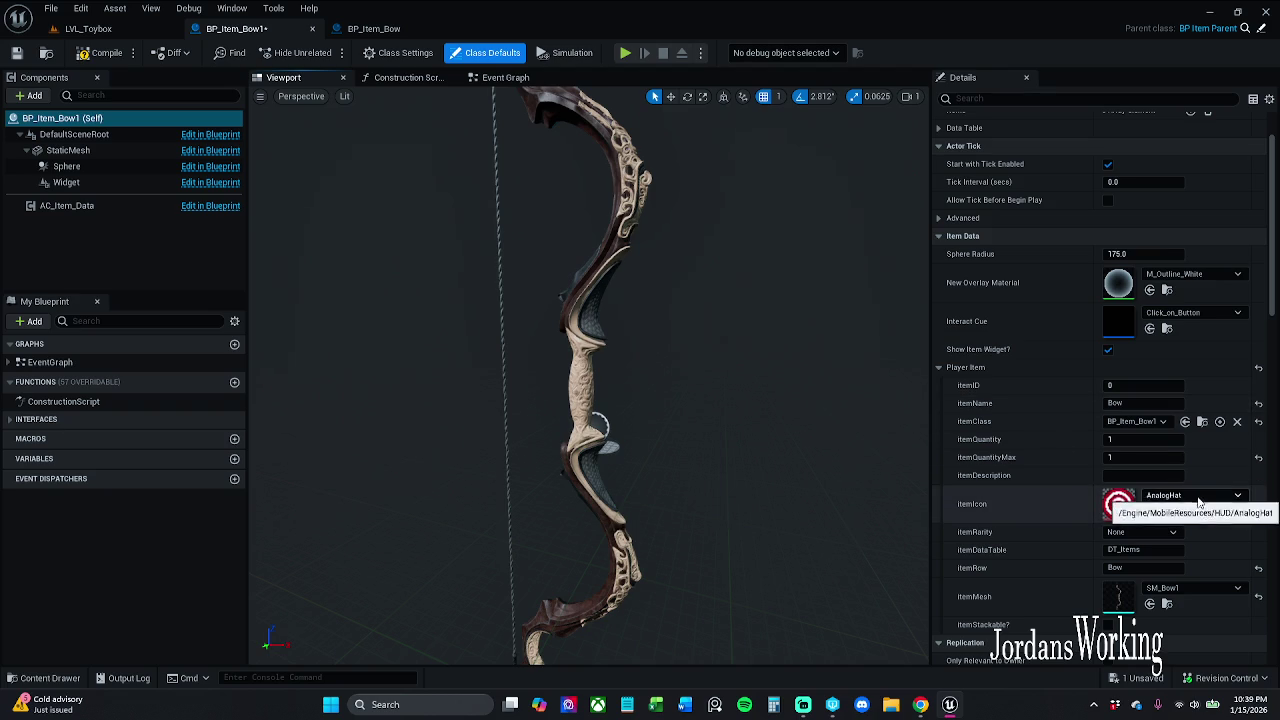
click(16, 55)
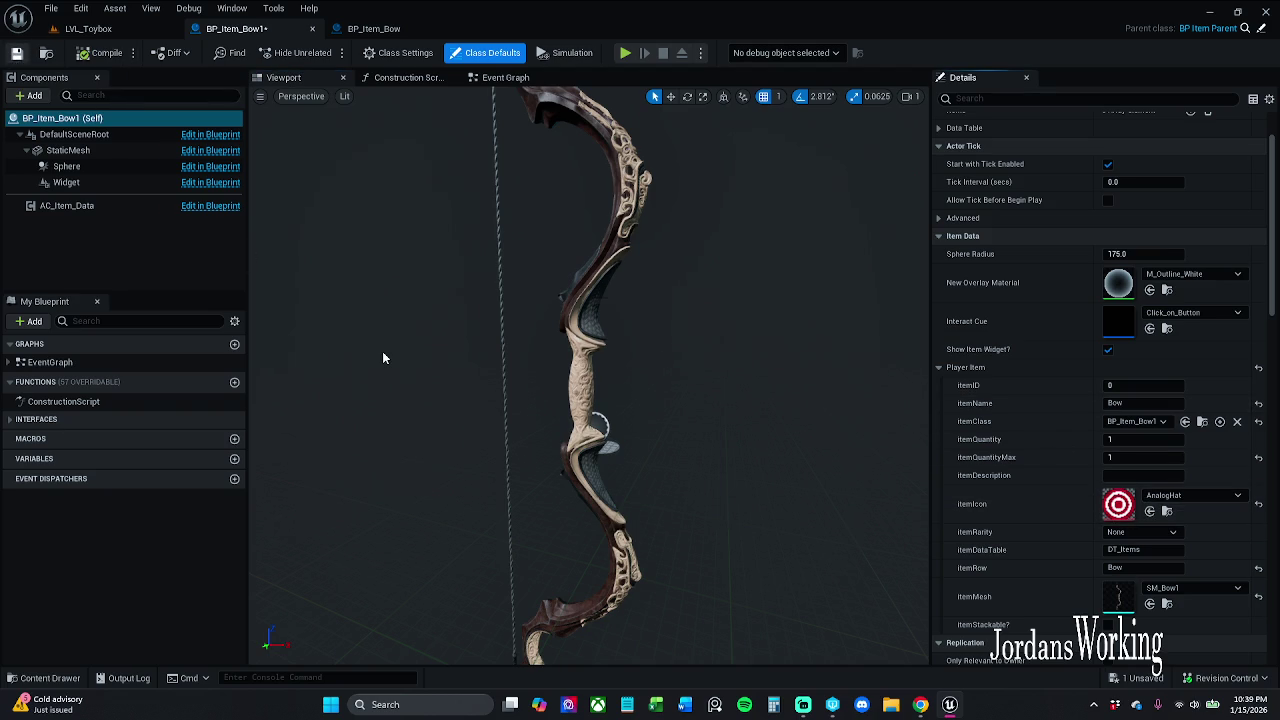
click(406, 78)
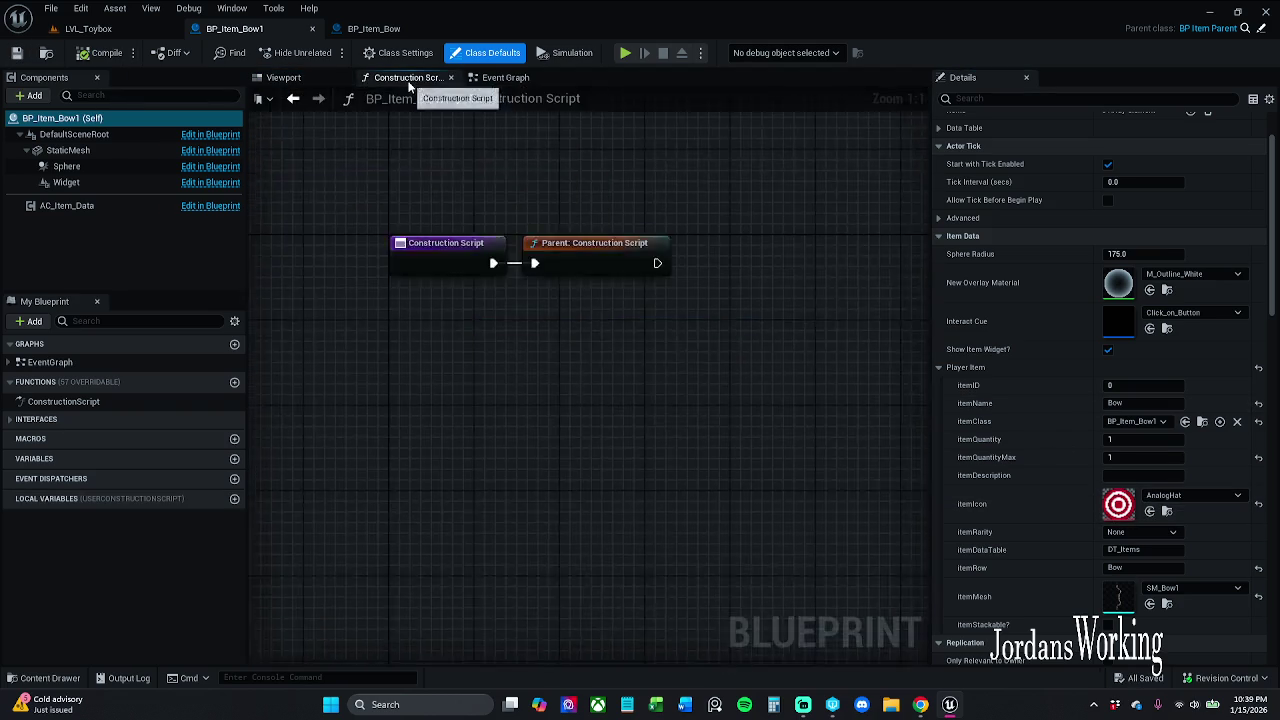
Step: Drop a BP_Item_Bow1 actor into LVL_Toybox at 2820, 1236, 144, then reopen its Blueprint
click(456, 76)
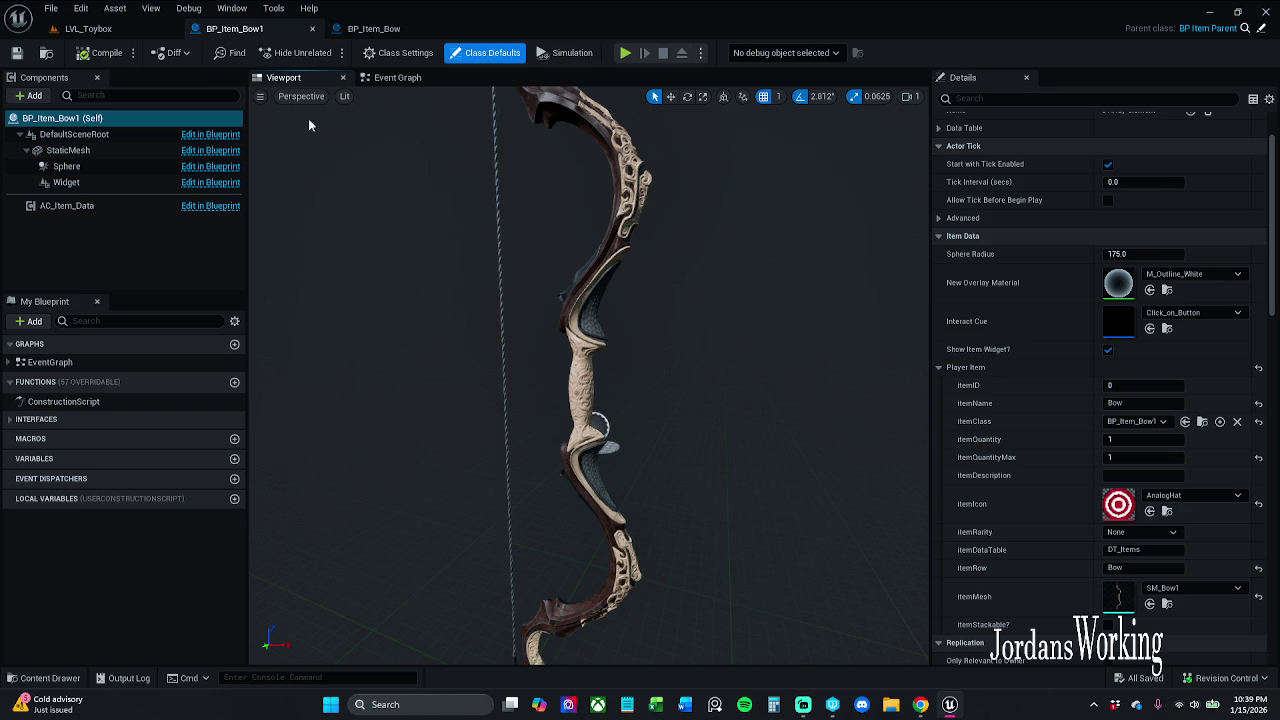
click(122, 34)
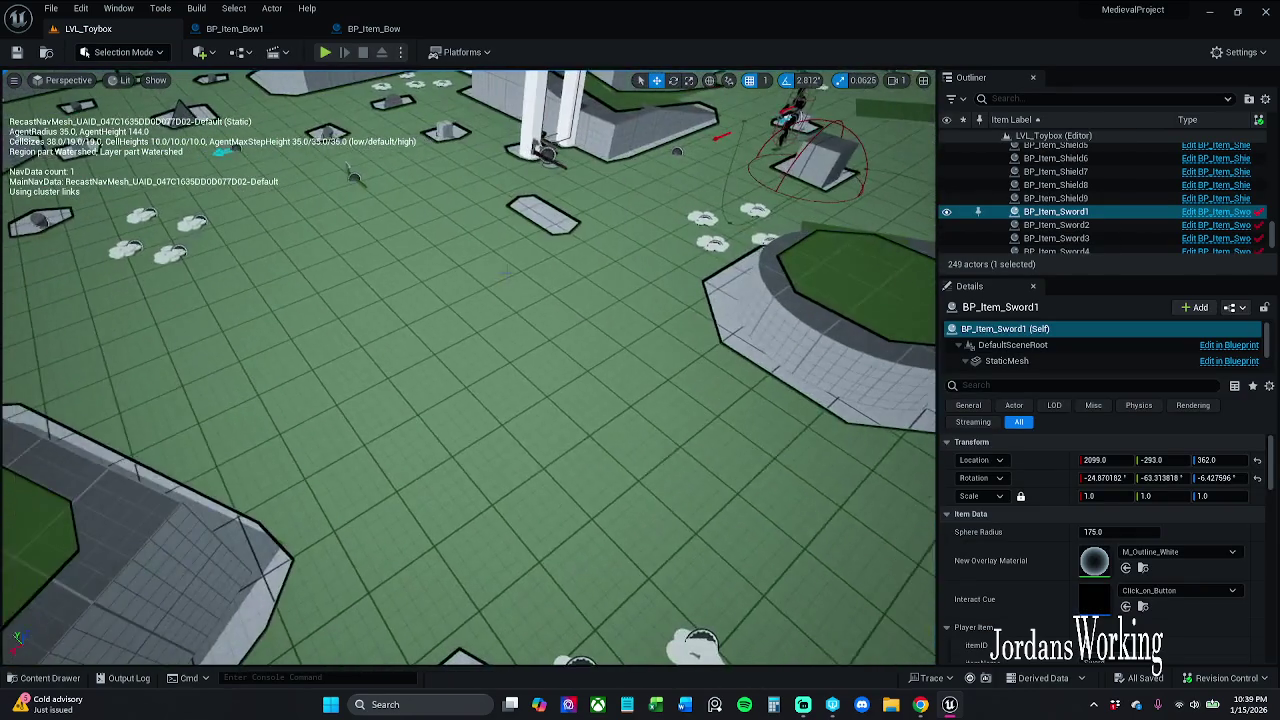
click(50, 678)
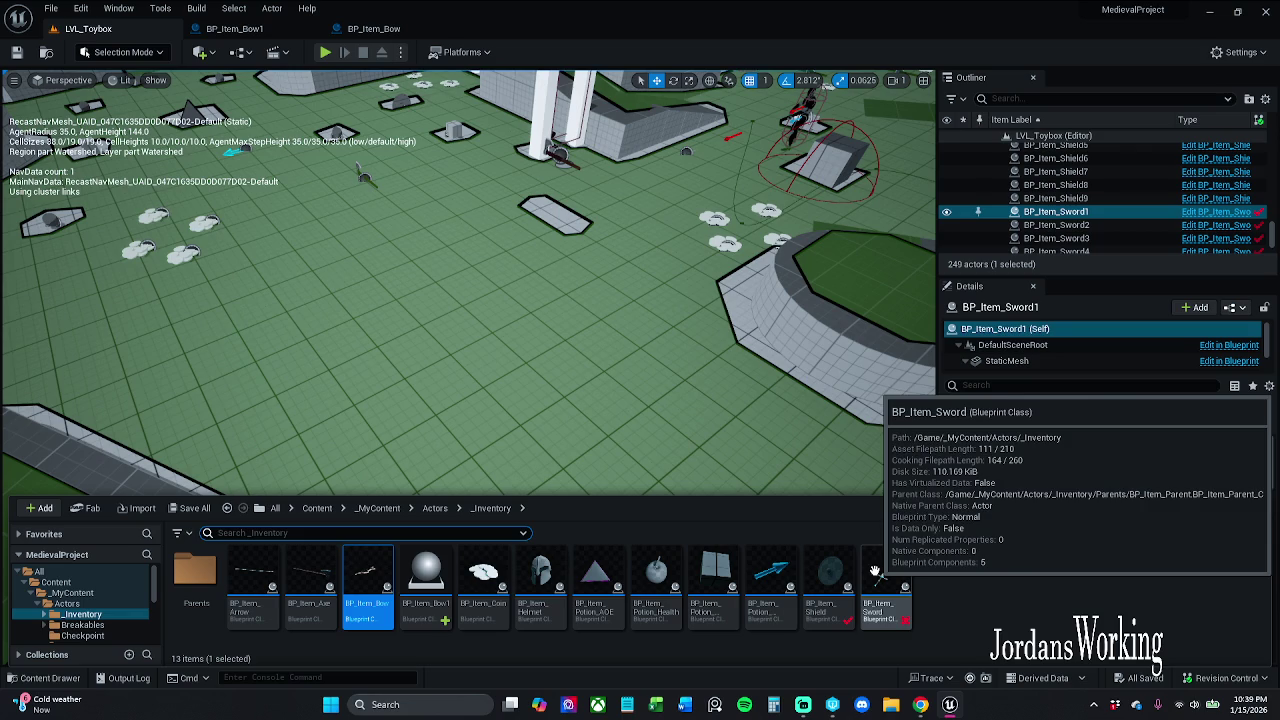
mouse_move(368, 585)
mouse_down()
mouse_move(443, 305)
mouse_move(445, 245)
mouse_up()
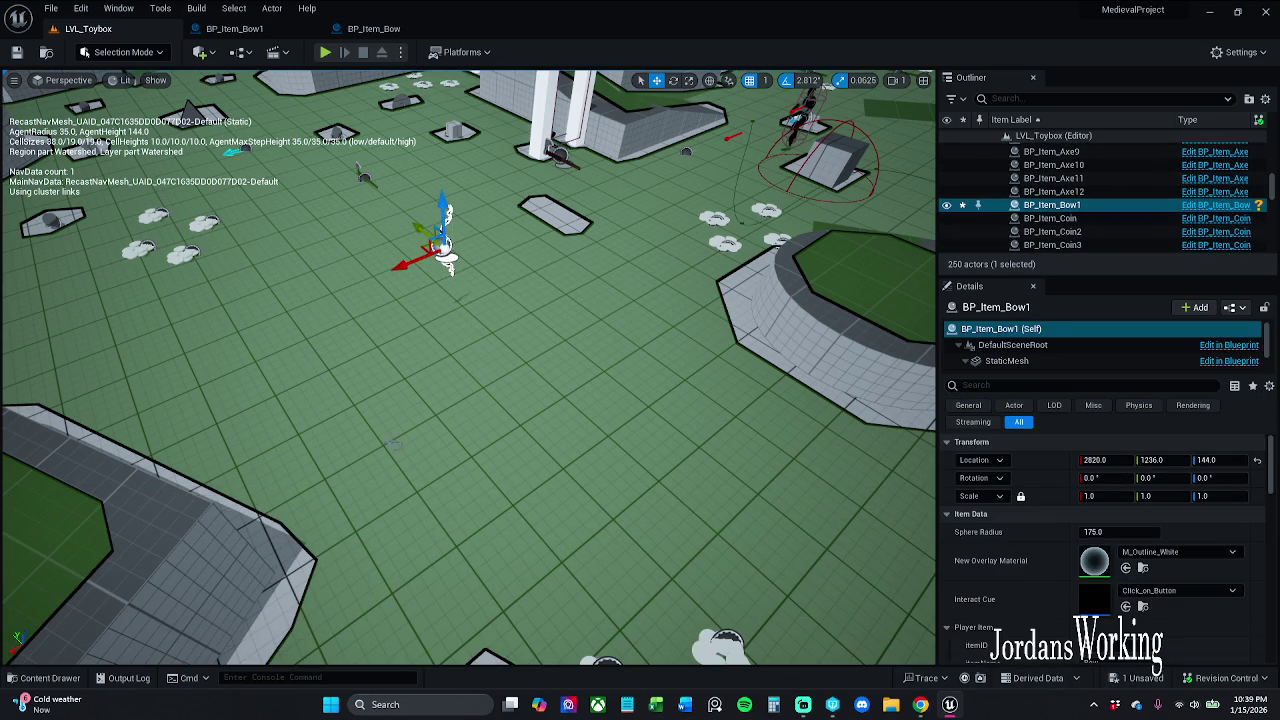
click(1212, 205)
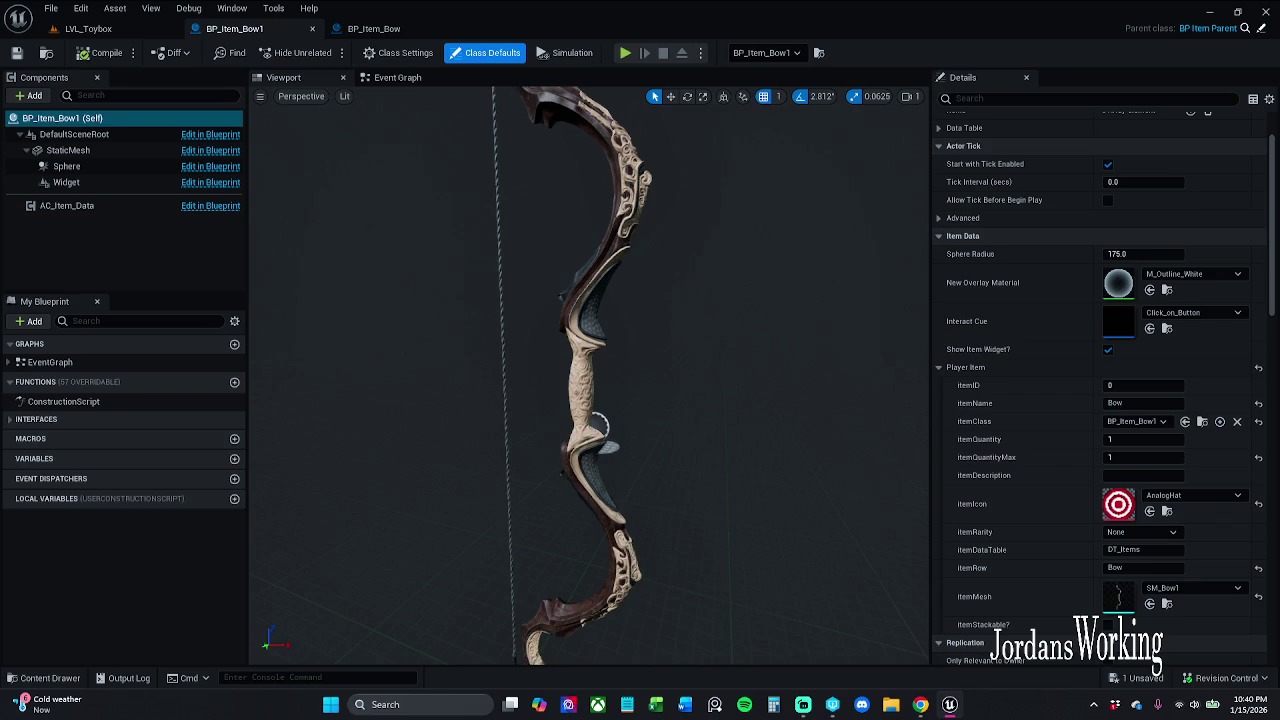
Step: Leave the StaticMesh component's mesh as None, compile and save, then view the old BP_Item_Bow
scroll(531, 371, down, 6)
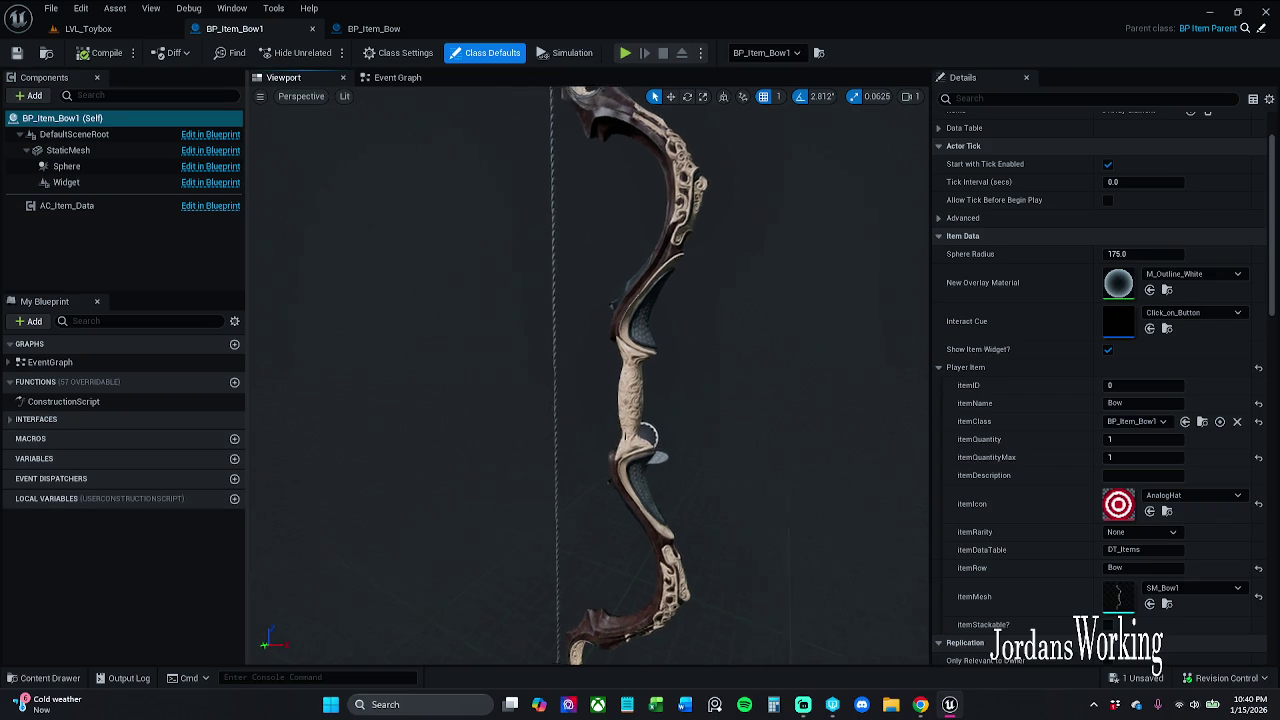
scroll(597, 350, up, 5)
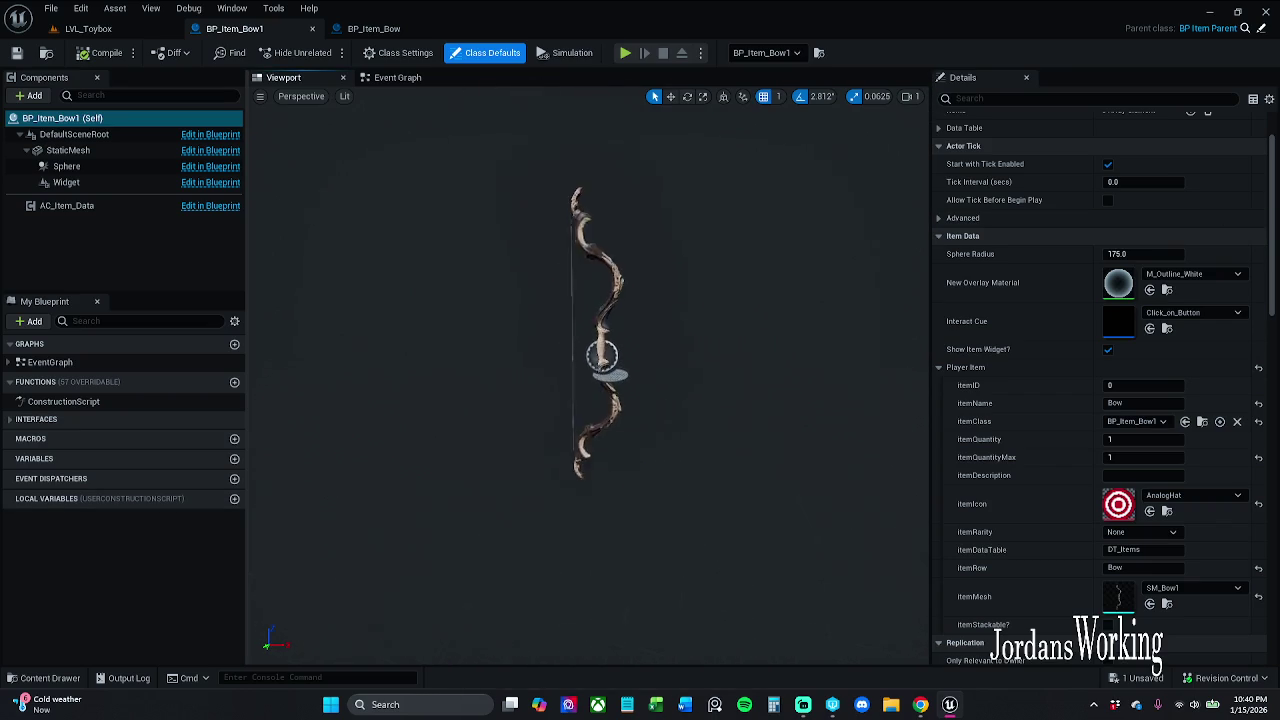
click(115, 152)
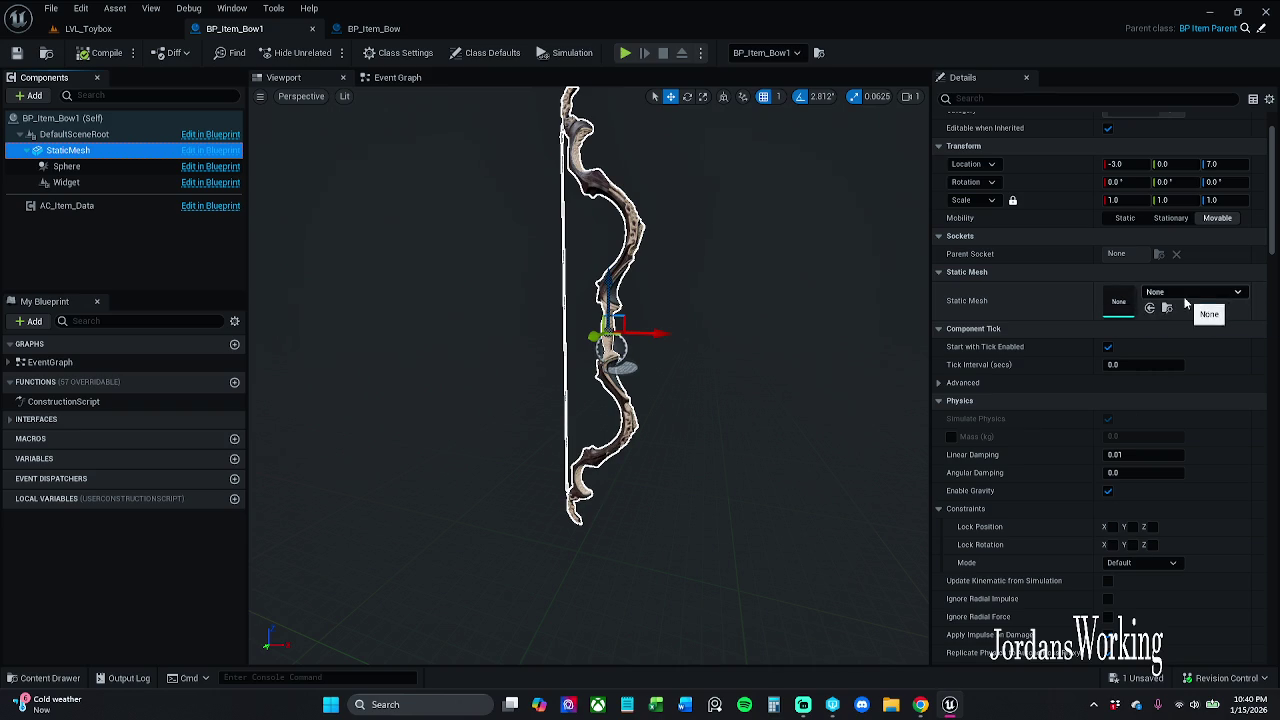
click(1189, 295)
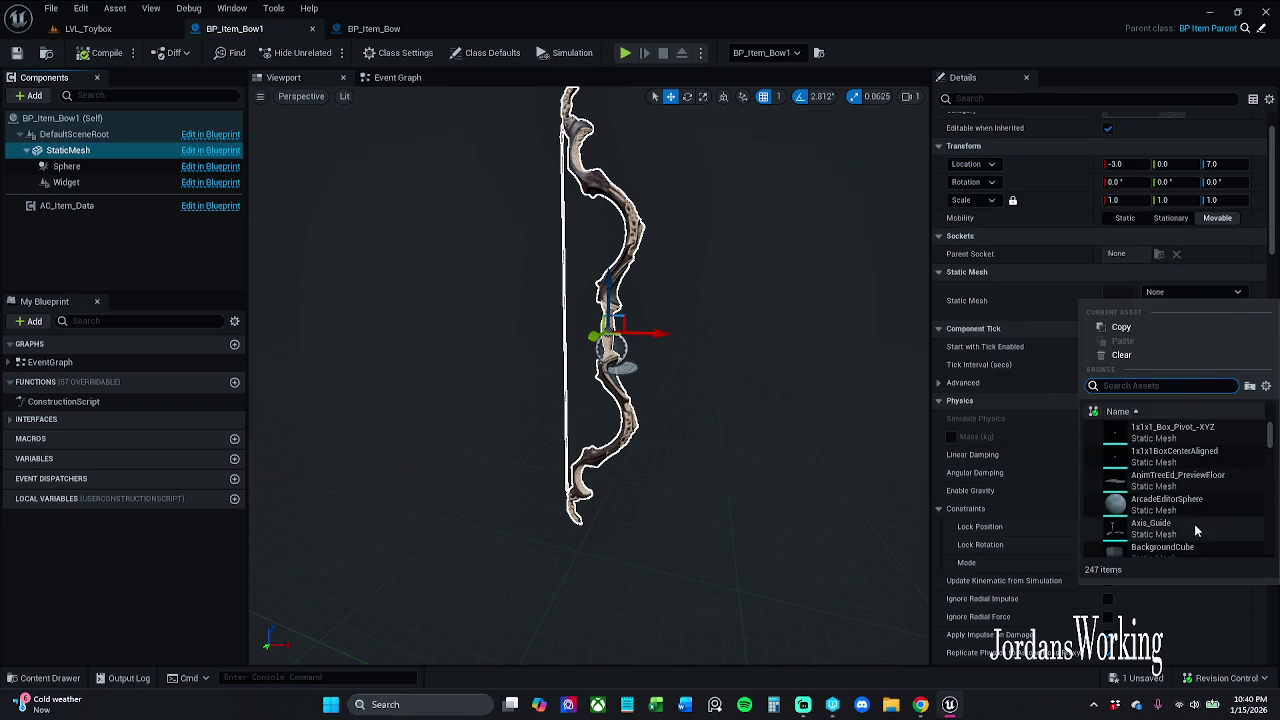
scroll(1194, 530, down, 1)
click(1185, 488)
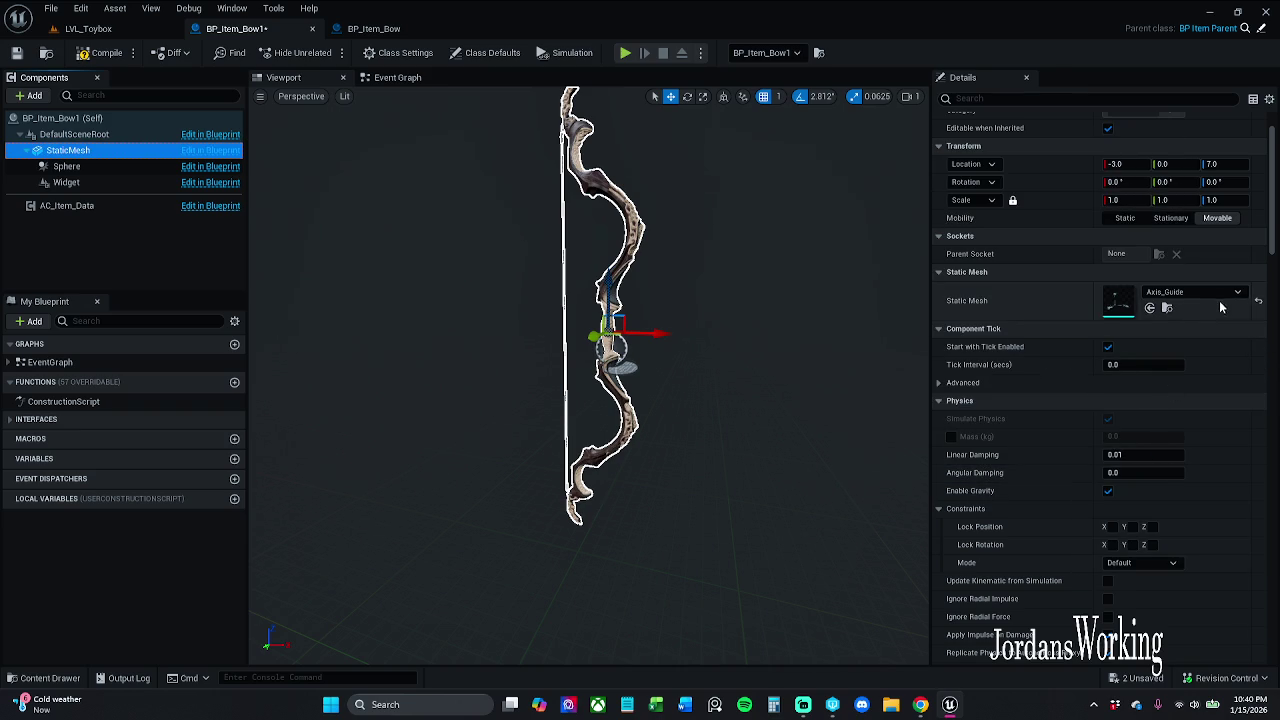
click(100, 52)
click(17, 52)
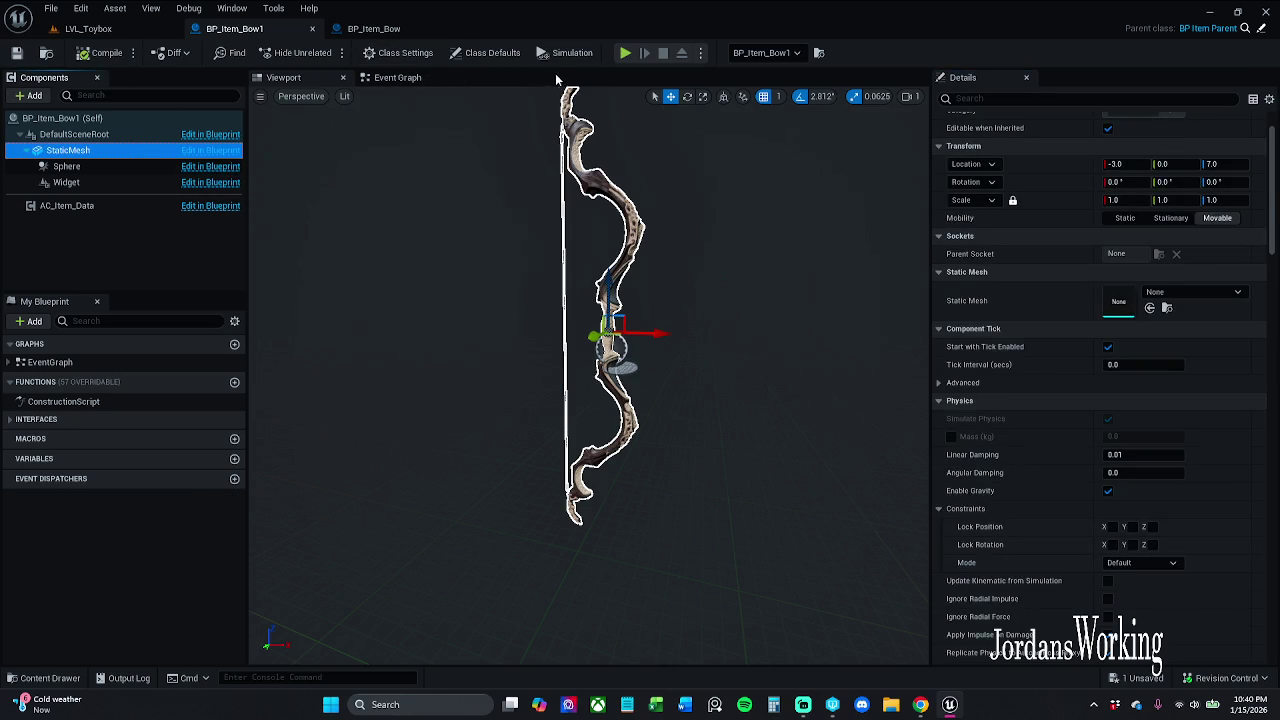
click(385, 28)
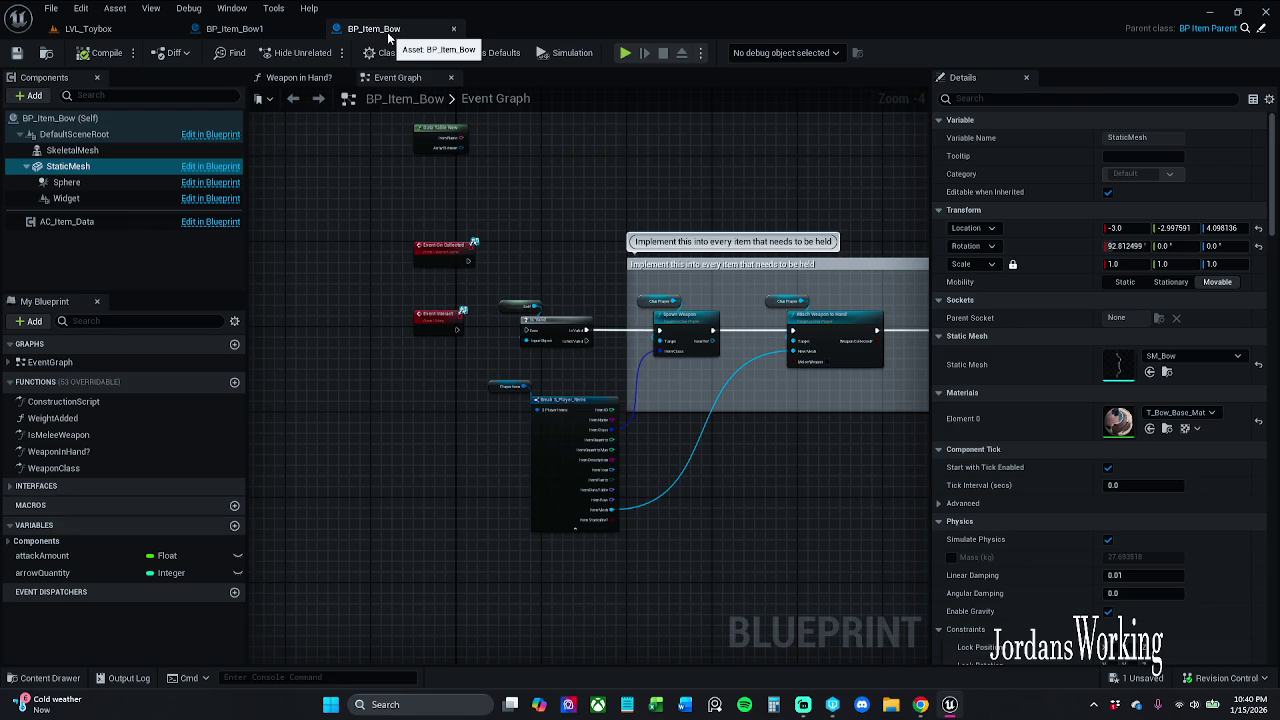
Step: Compare BP_Item_Bow's components with BP_Item_Bow1 and its parent BP_Item_Parent, then close BP_Item_Bow
click(316, 32)
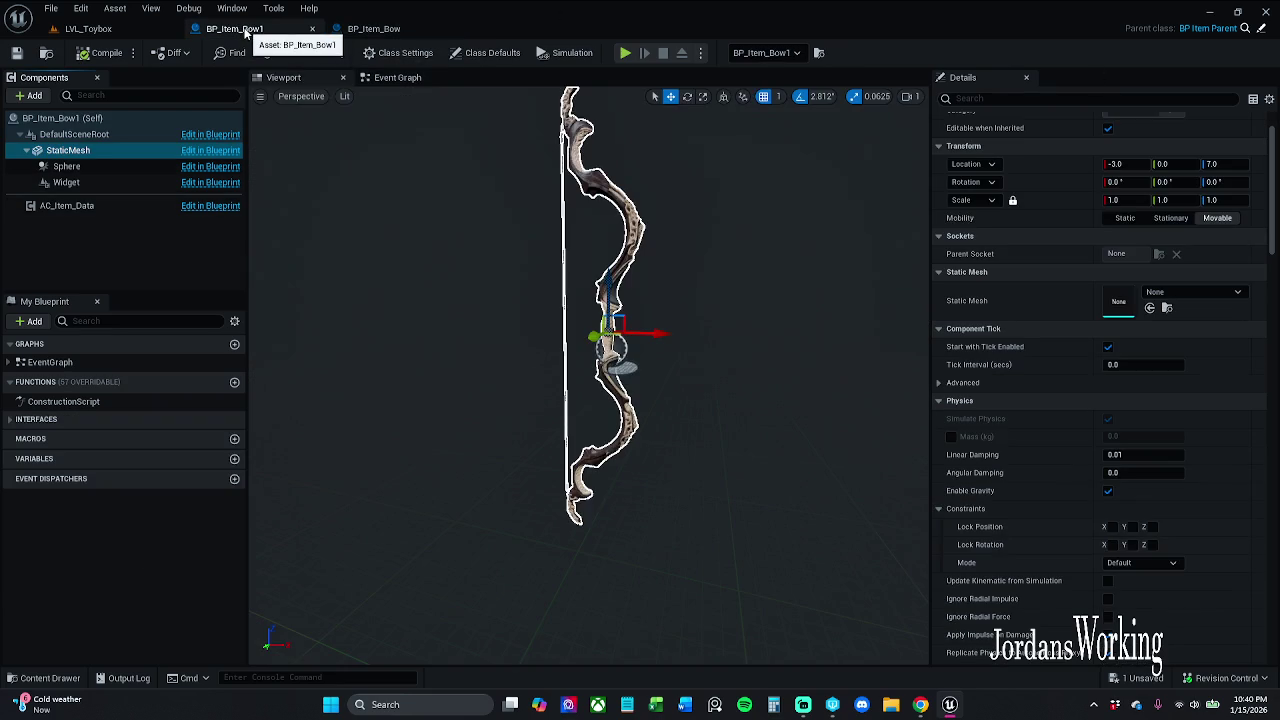
click(374, 28)
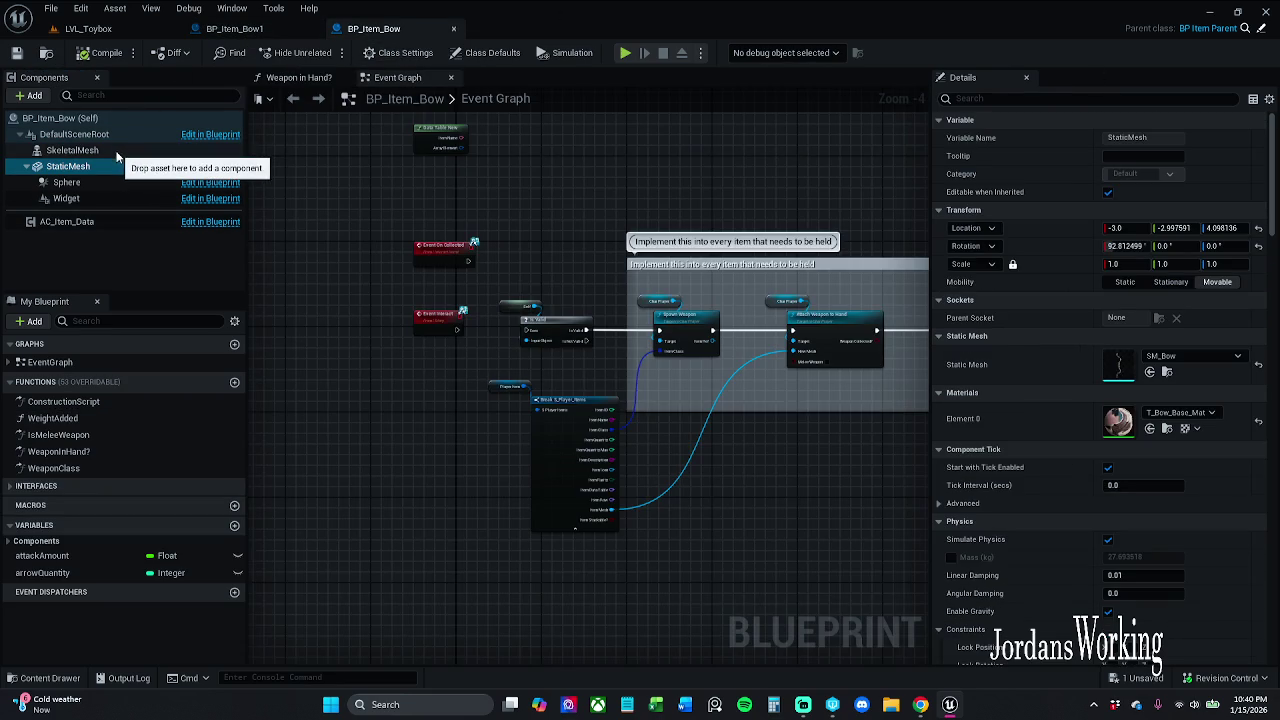
click(72, 150)
click(234, 28)
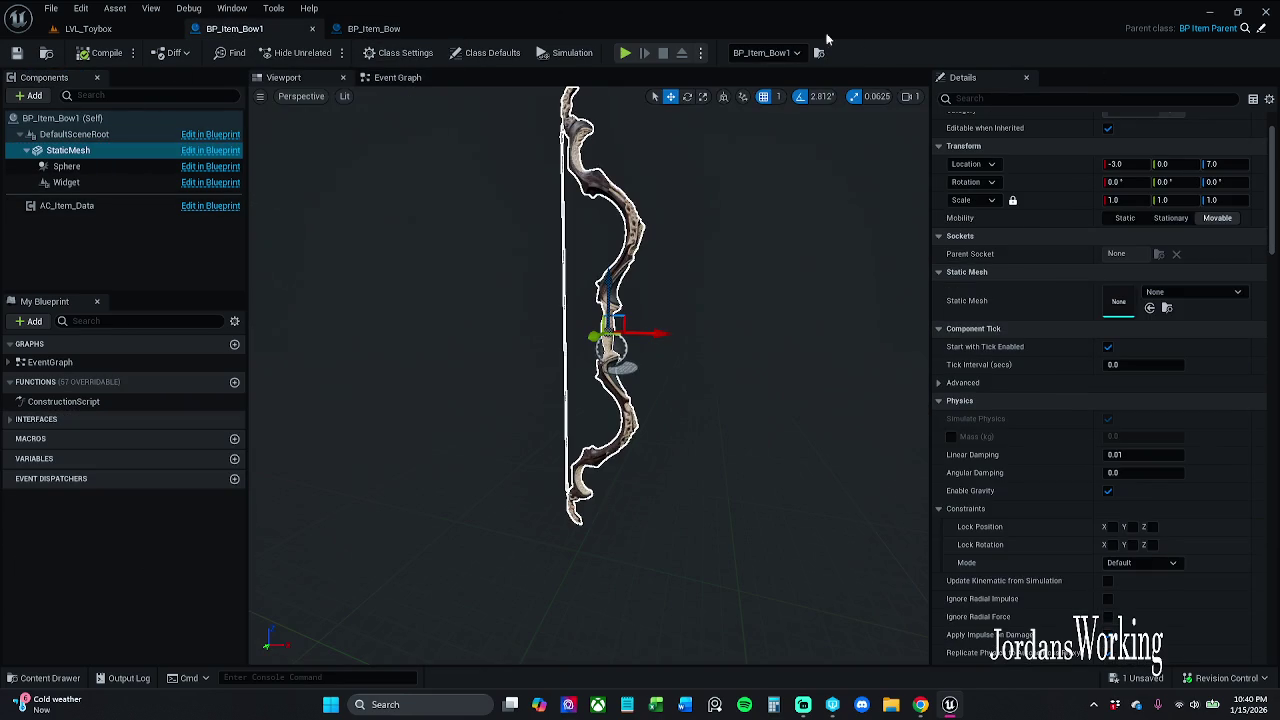
click(1261, 28)
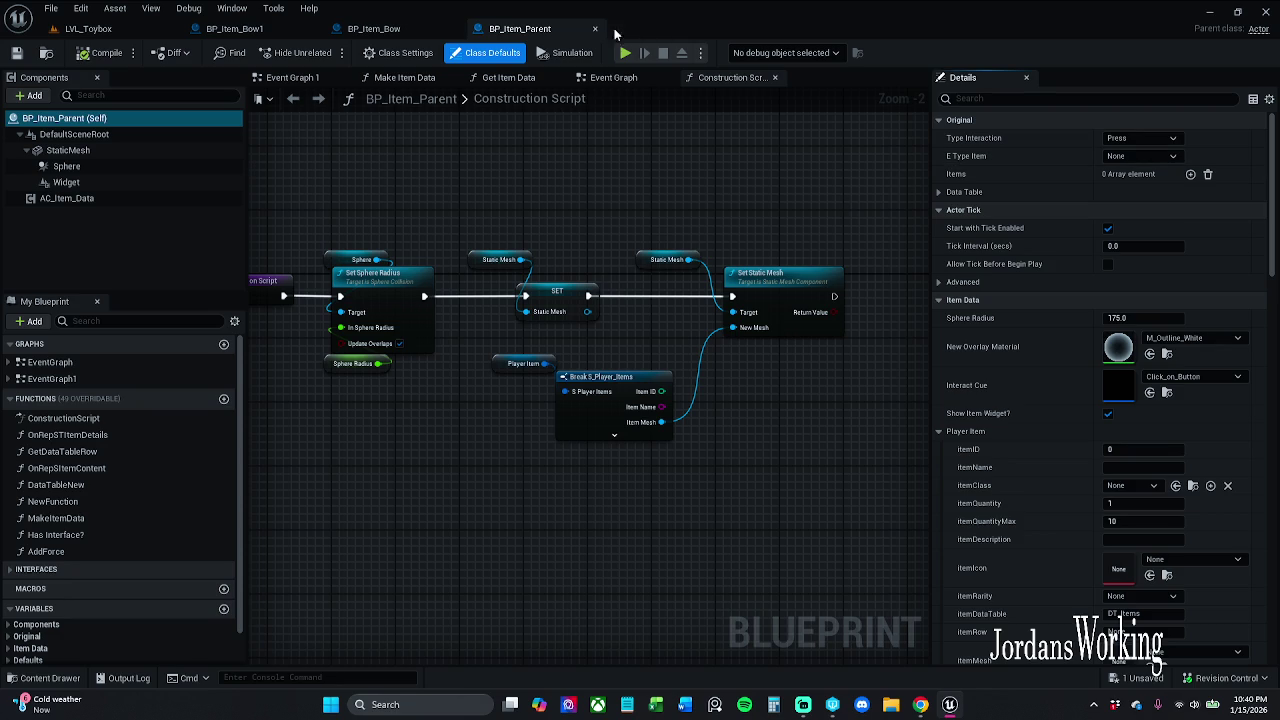
click(374, 28)
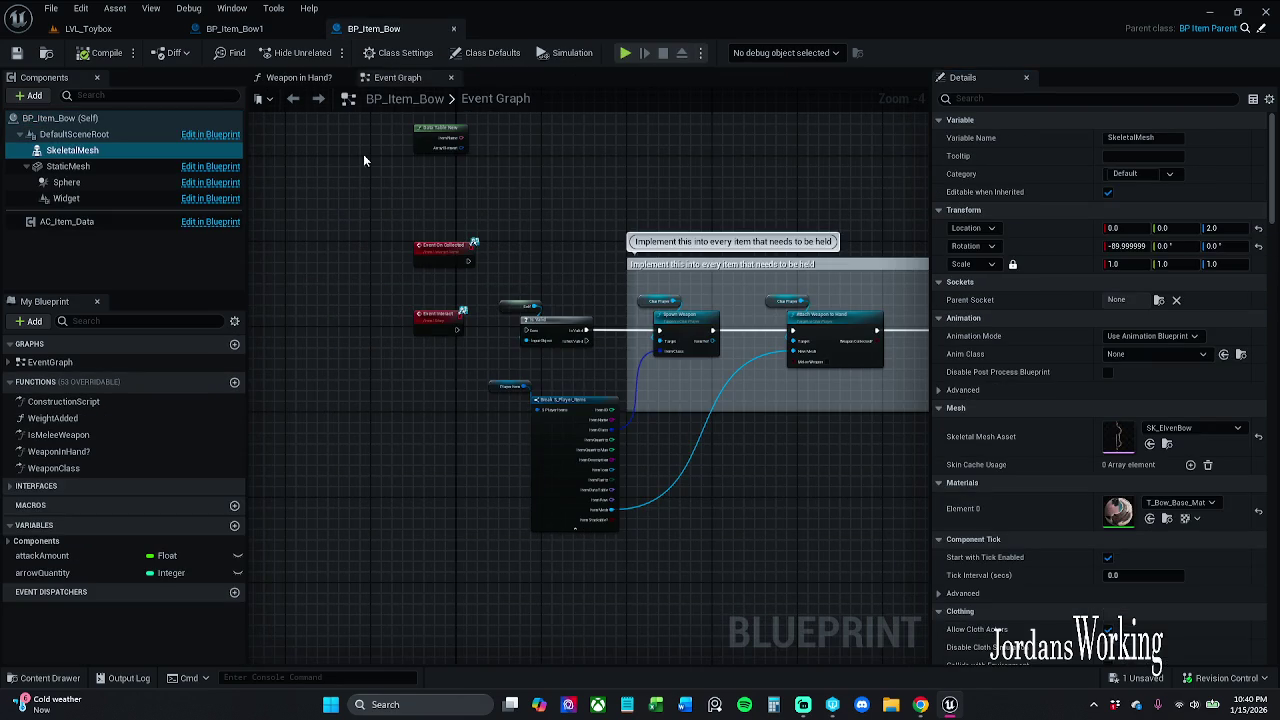
click(452, 30)
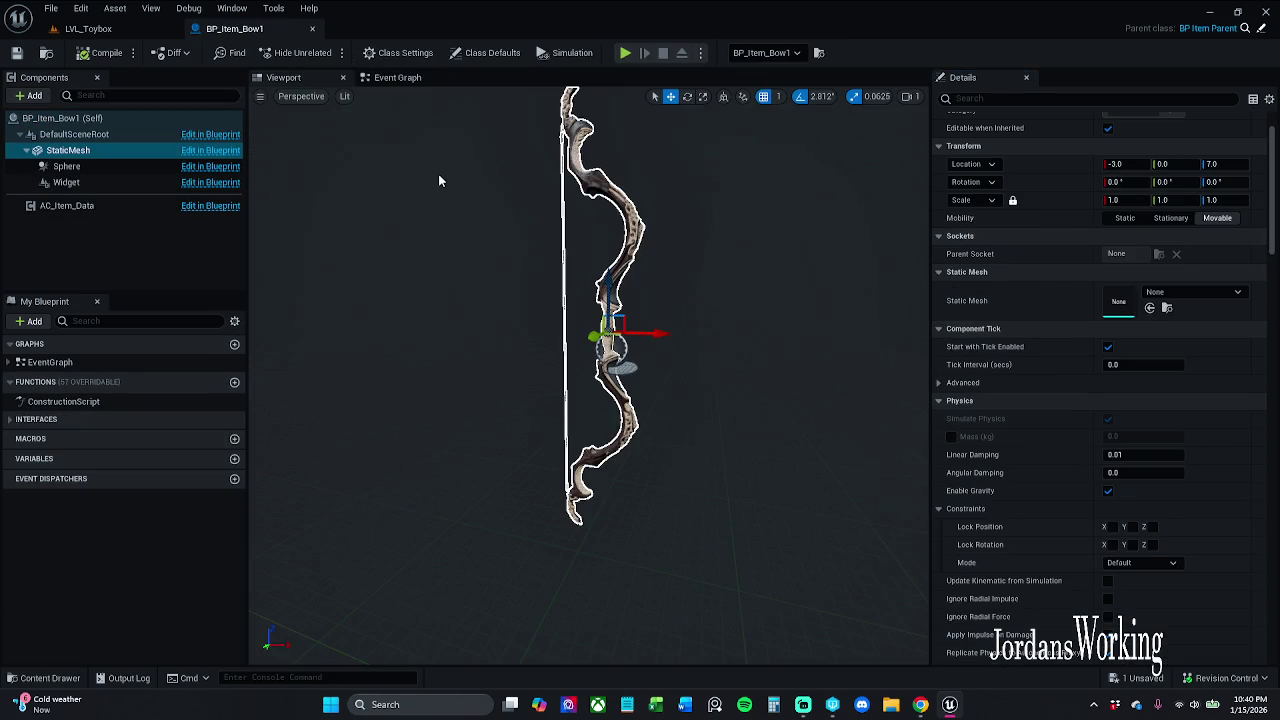
Step: Reopen BP_Item_Bow from the Content Drawer, copy its nodes, close it, and show BP_Item_Bow1's Event Graph
mouse_move(45, 703)
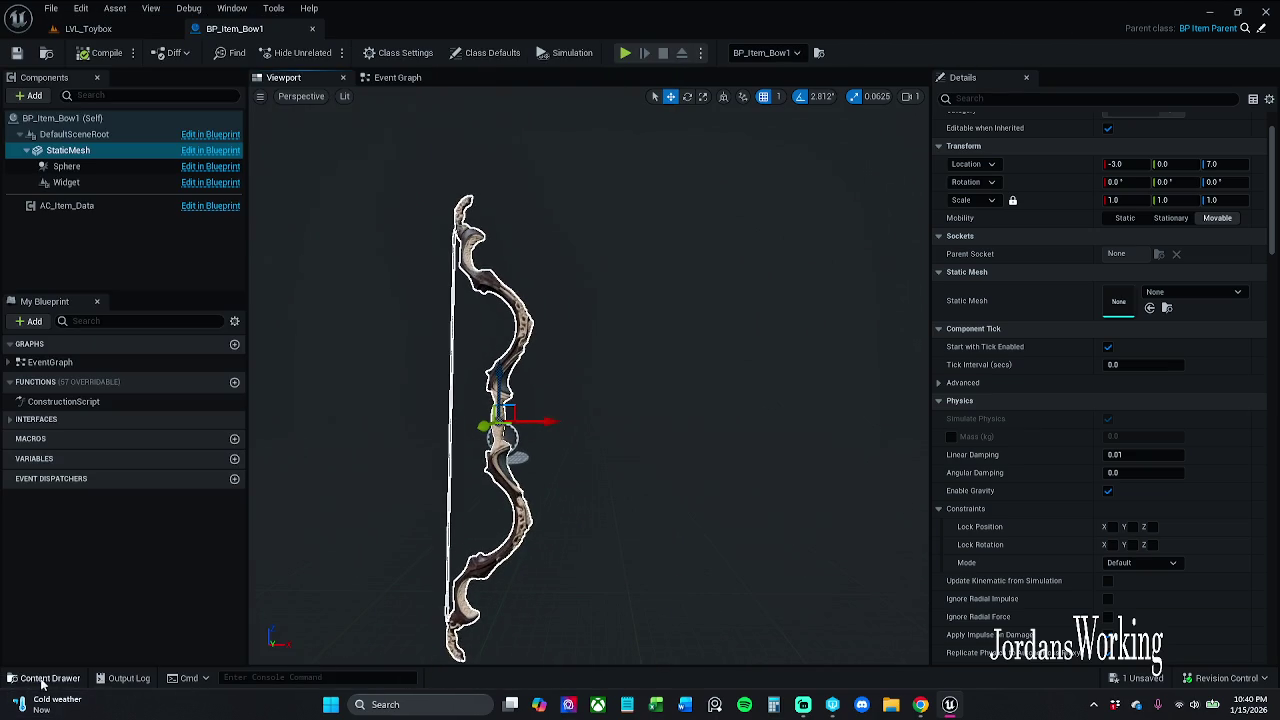
click(40, 678)
double_click(366, 560)
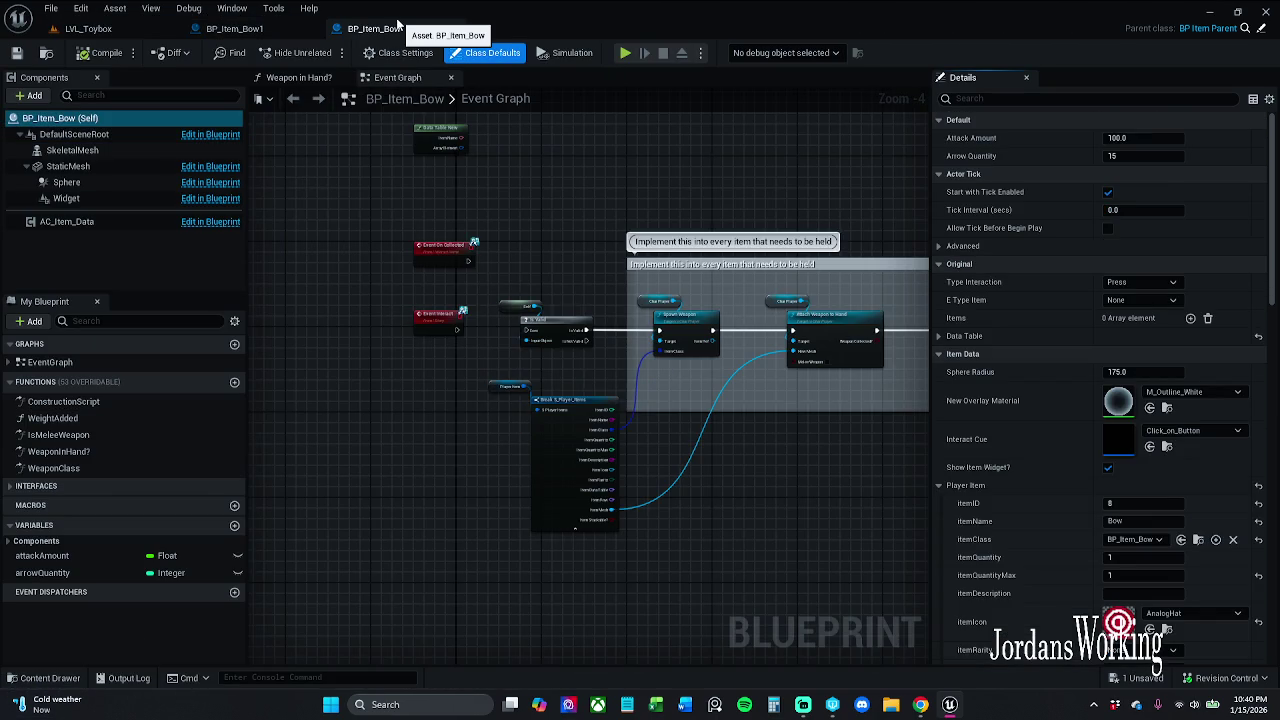
click(453, 28)
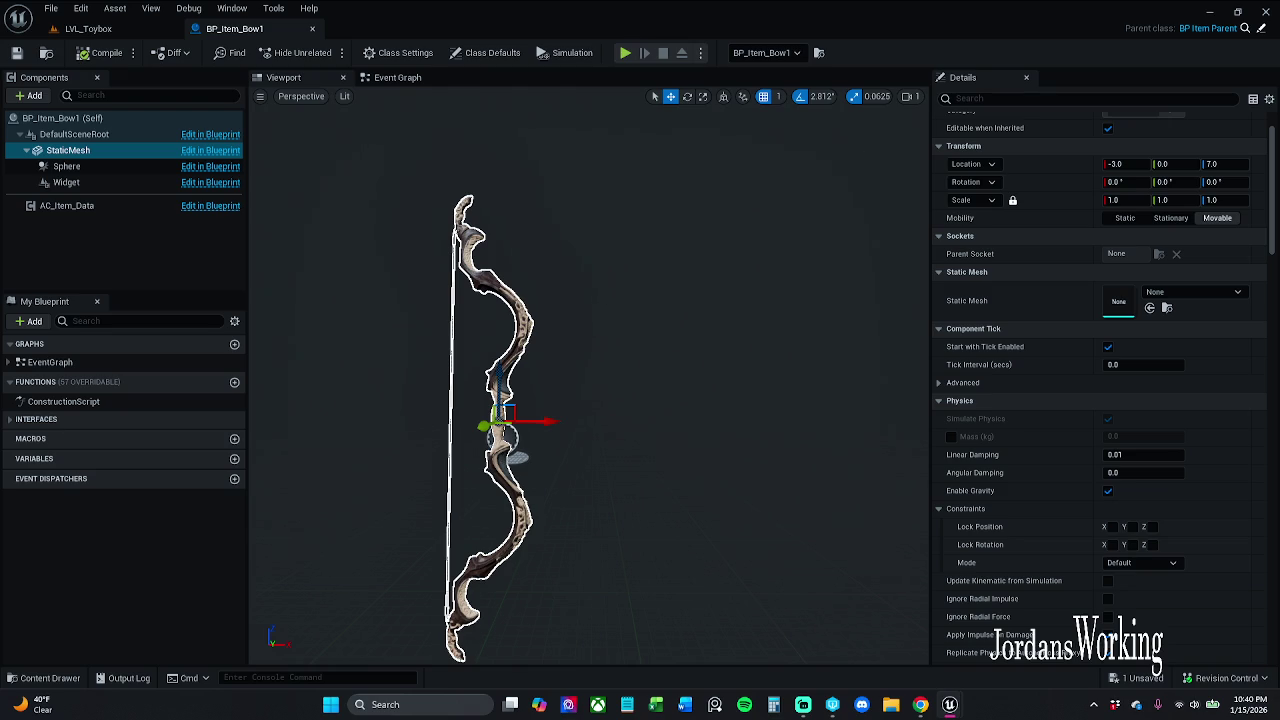
click(395, 78)
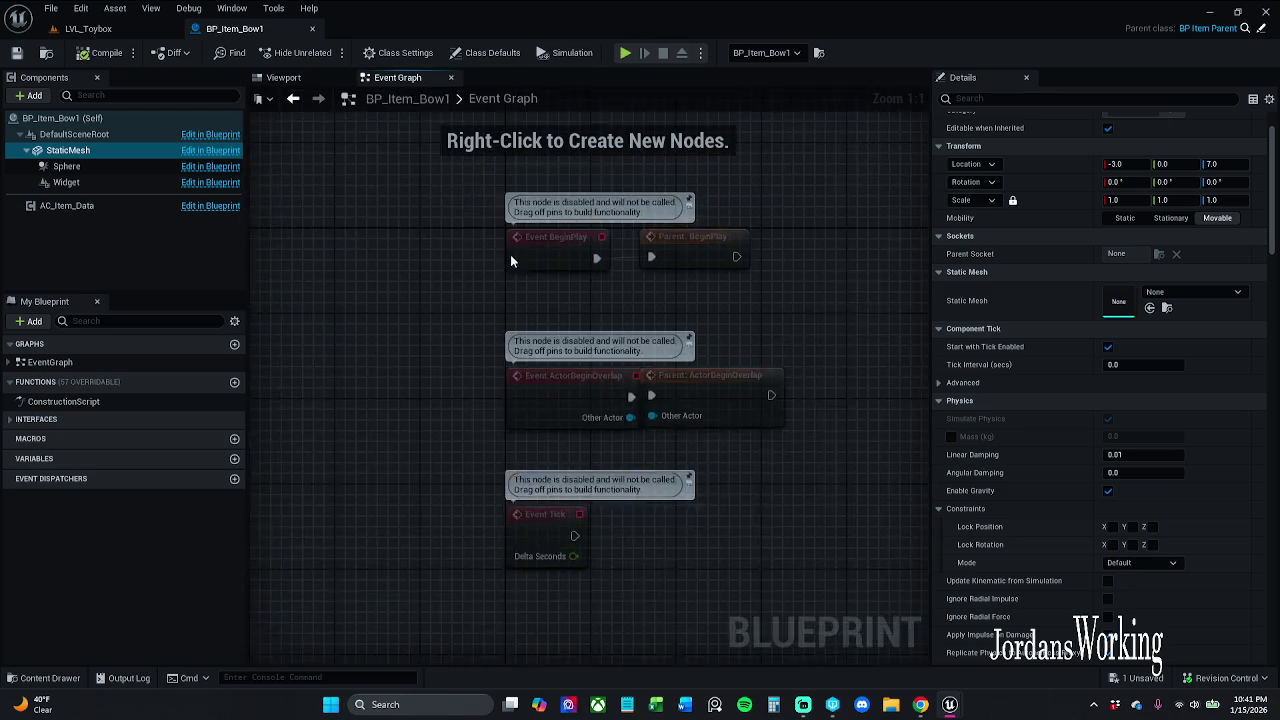
Step: Paste the old bow's node chain, confirm Fix Self Context, and nudge the Char Player, SET and Attack Amount nodes left
scroll(465, 285, down, 6)
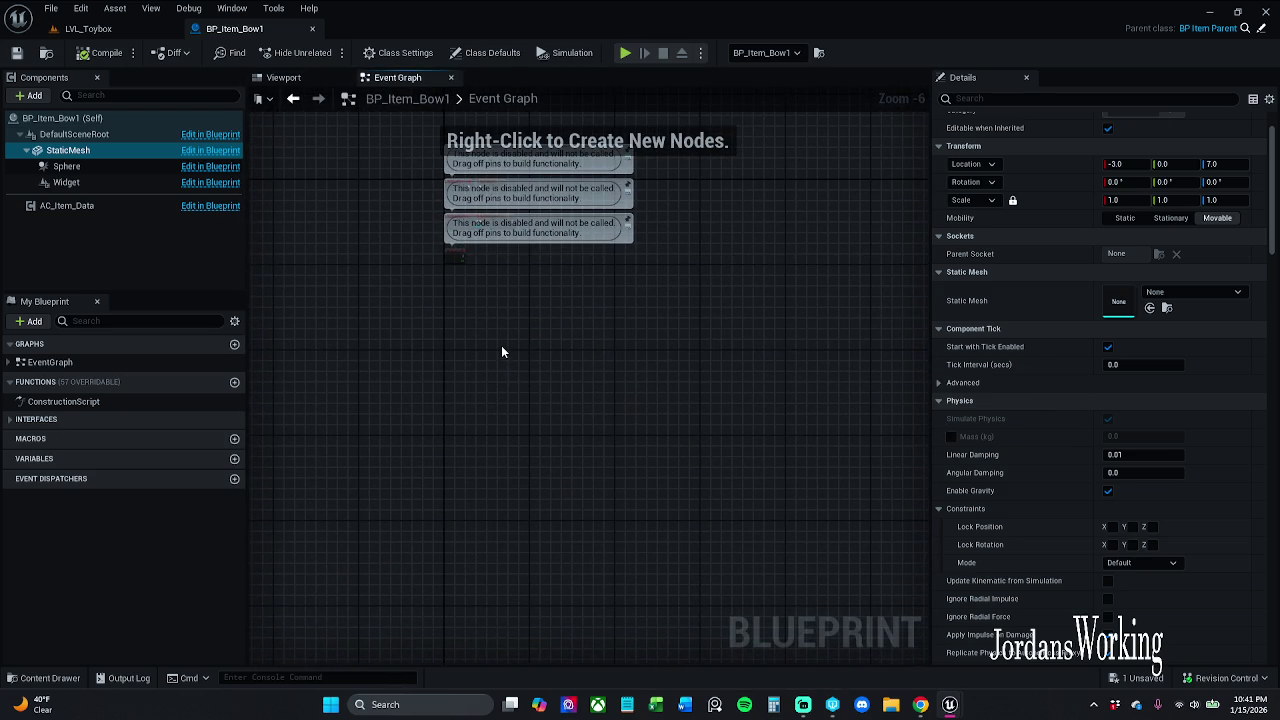
key(ctrl+v)
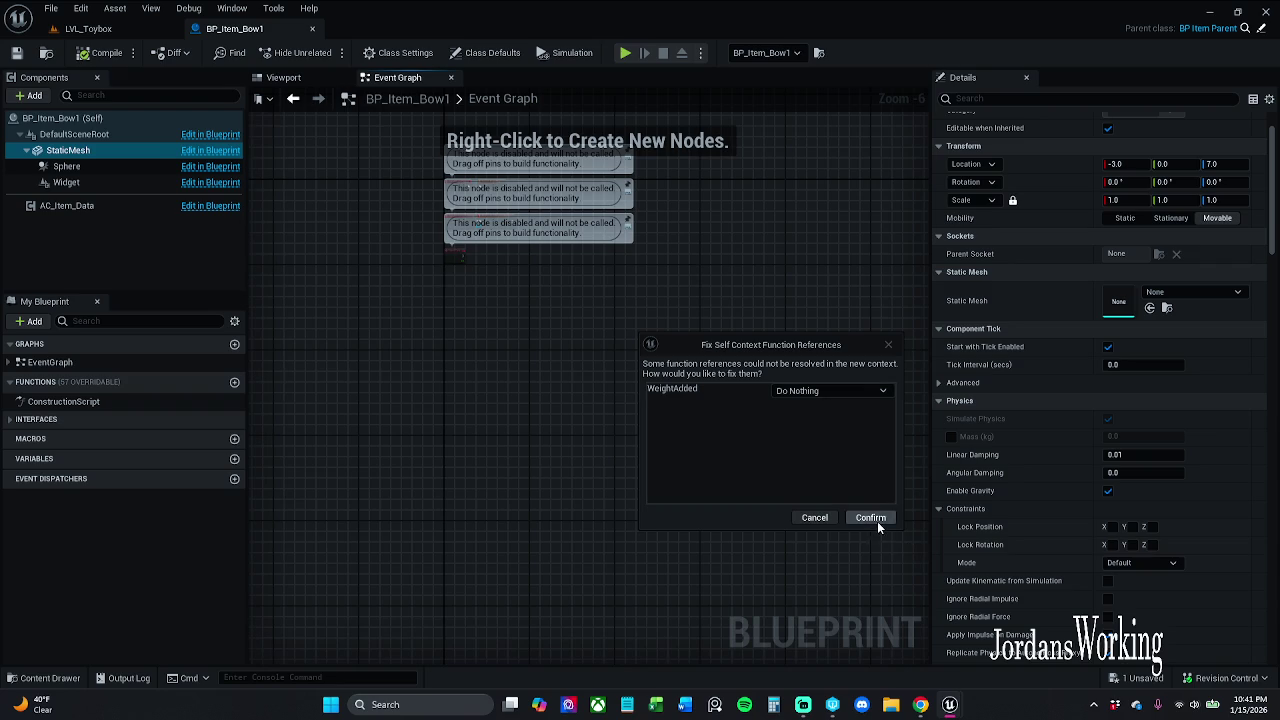
click(870, 518)
scroll(686, 340, up, 4)
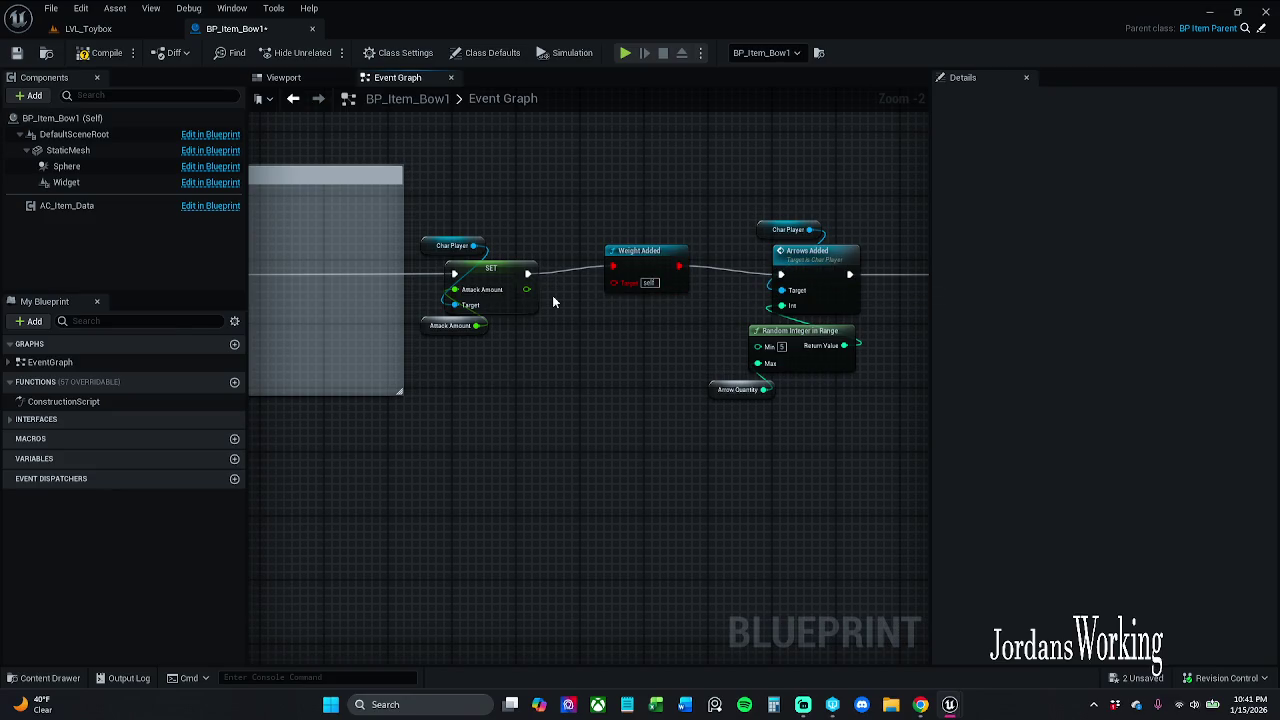
drag(552, 295, 674, 295)
drag(588, 200, 632, 345)
drag(634, 270, 609, 264)
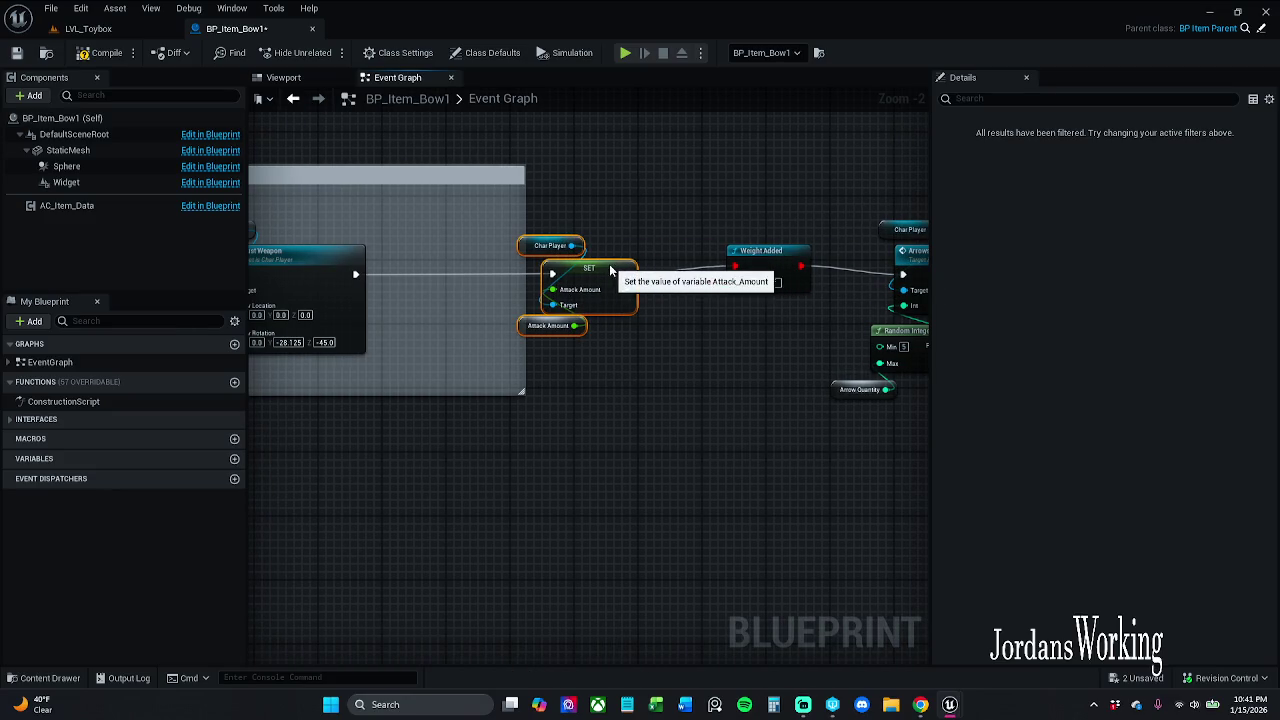
click(489, 386)
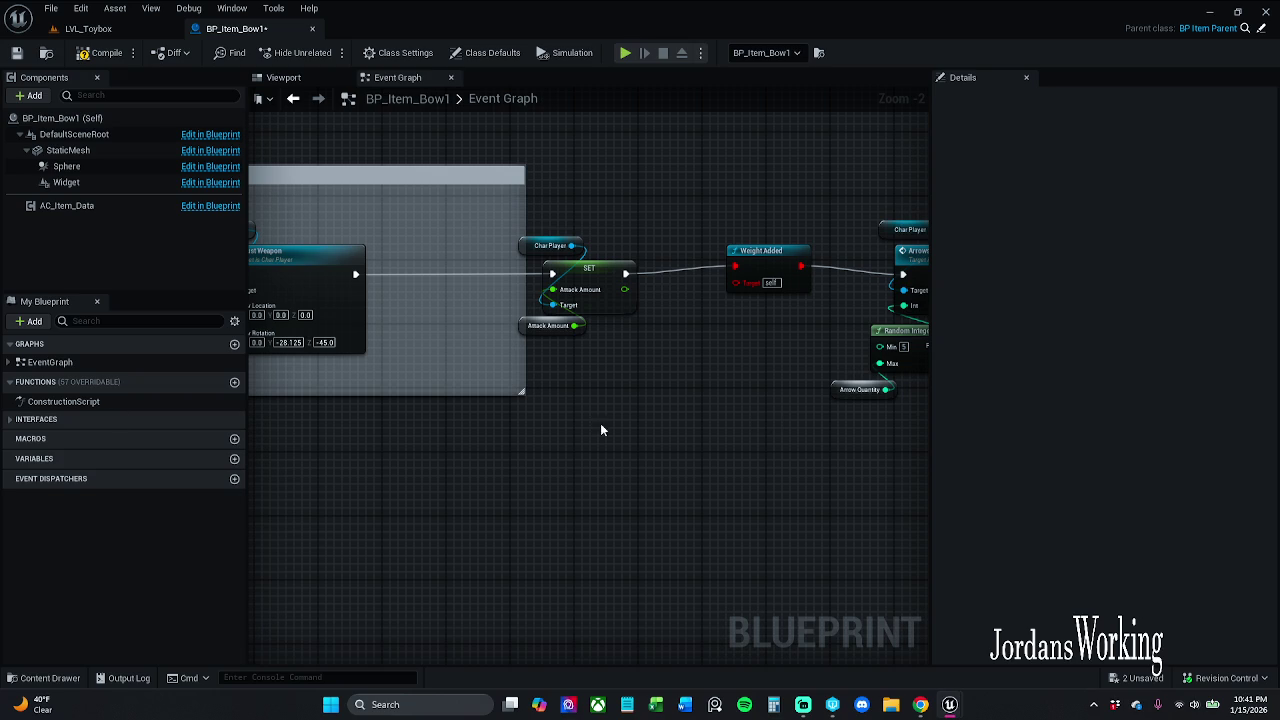
Step: Paste the copied nodes a second time, confirming despite the unresolved WeightAdded reference
scroll(635, 458, down, 5)
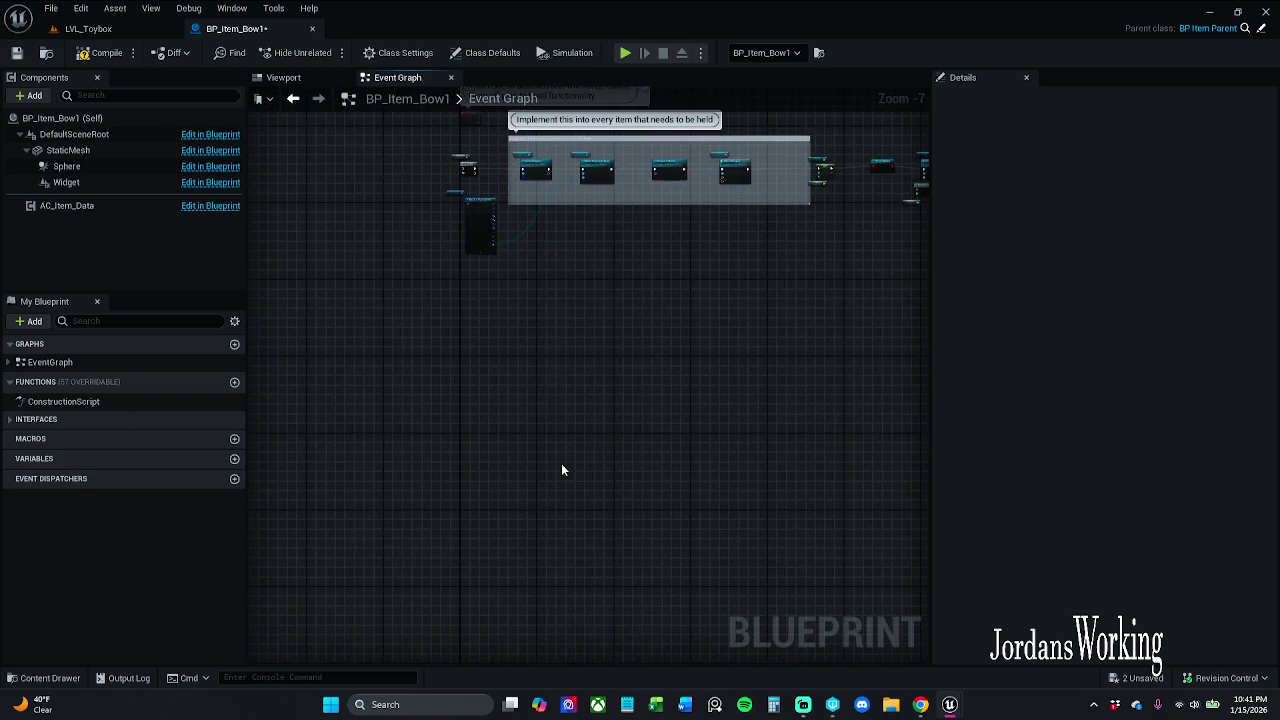
key(ctrl+v)
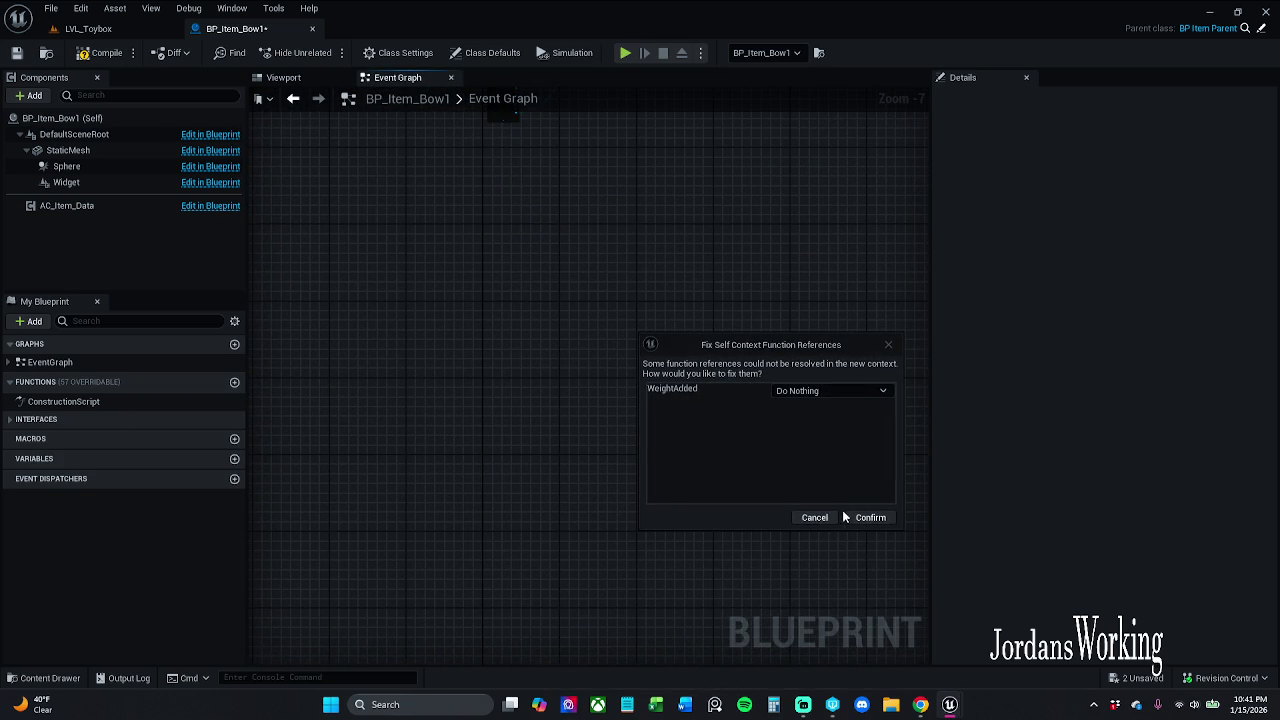
click(853, 520)
drag(358, 370, 503, 376)
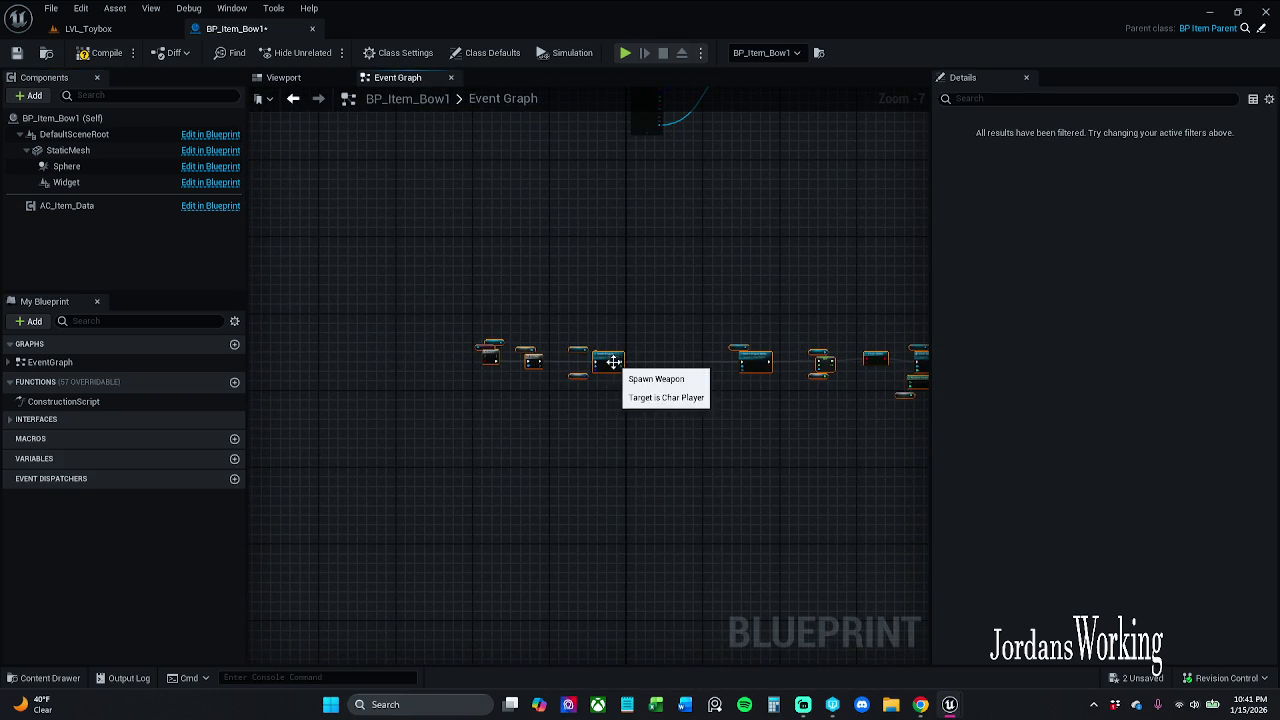
scroll(592, 337, up, 5)
scroll(566, 223, down, 4)
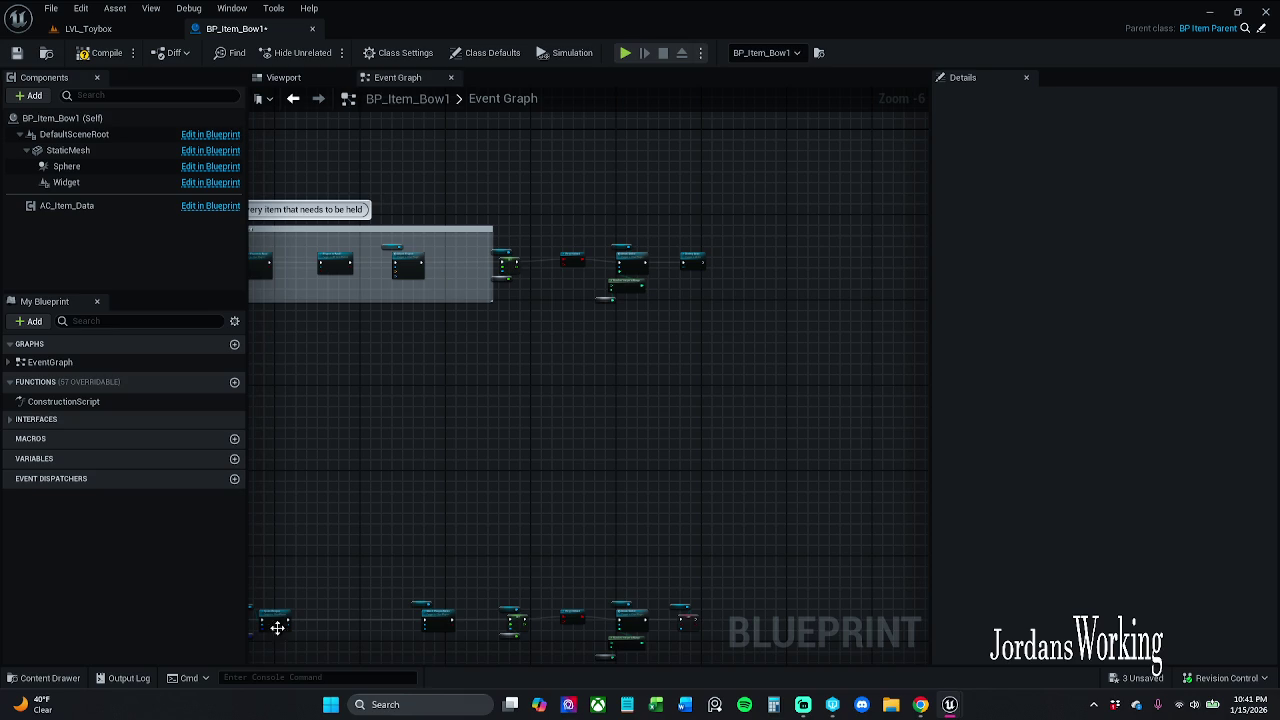
Step: Collapse the pasted Max Walk Speed nodes into a WeightAdded function and delete the extra Weight Added call
key(ctrl+v)
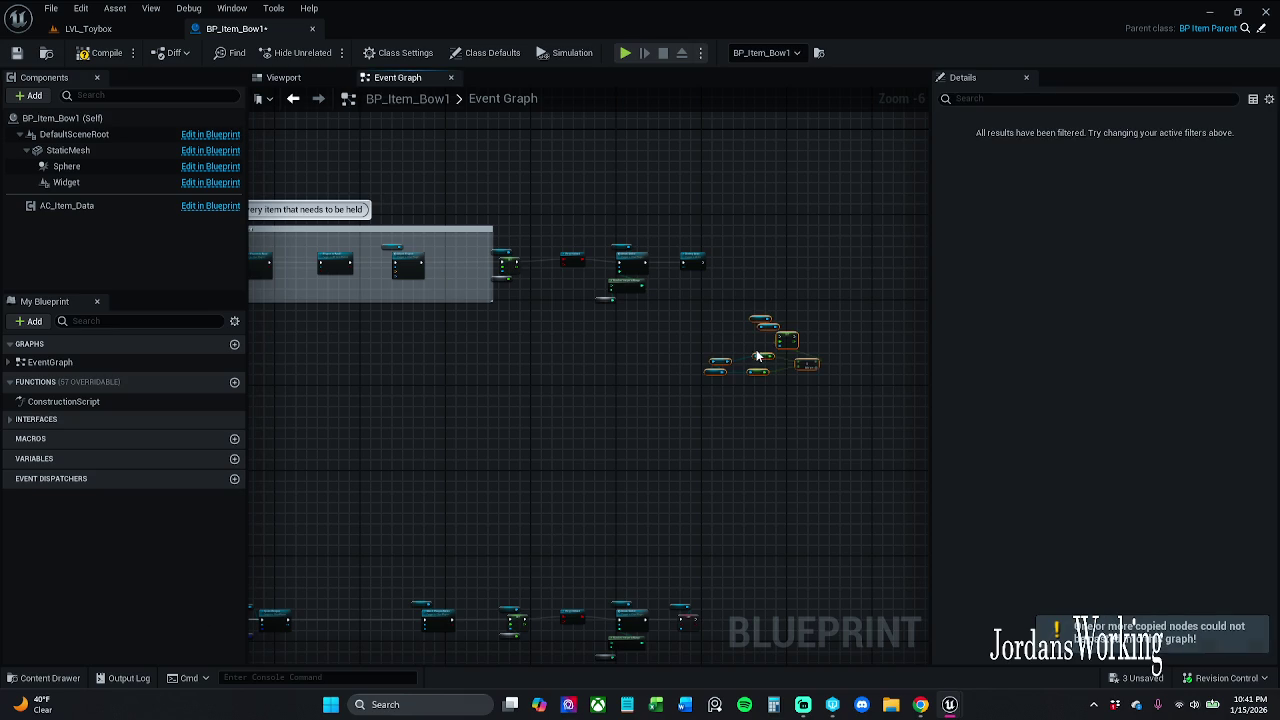
drag(786, 334, 593, 355)
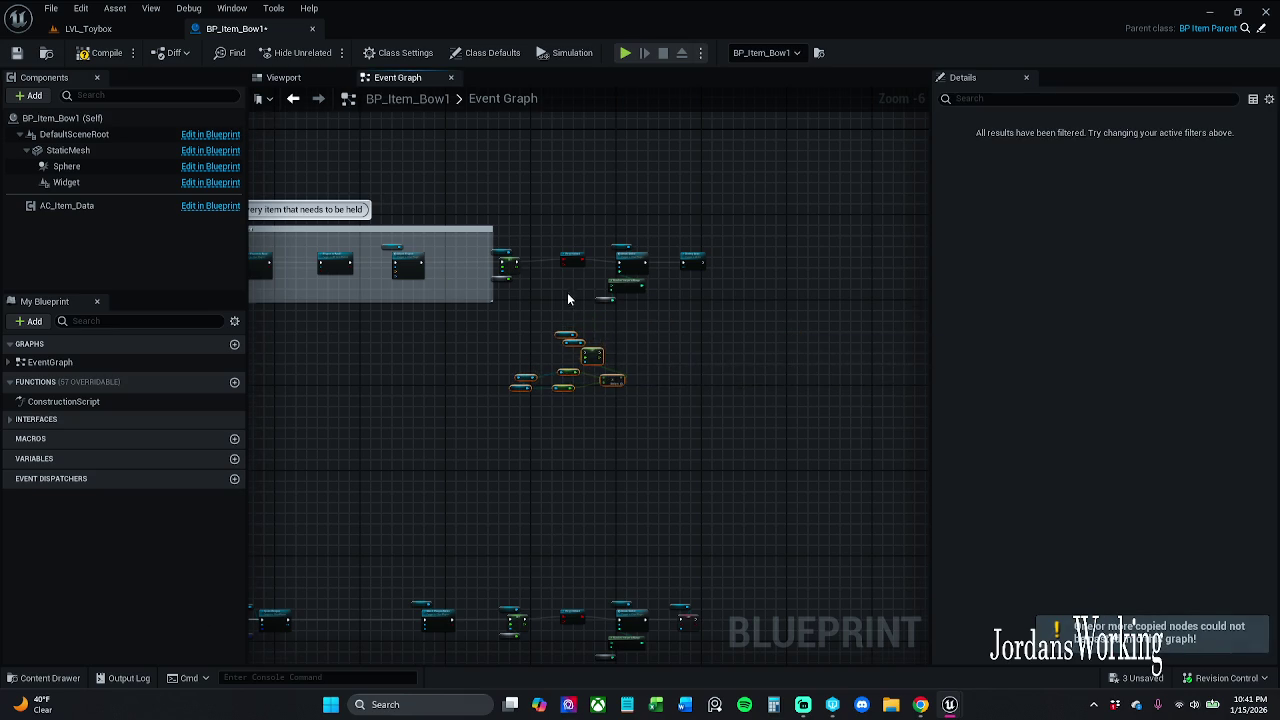
scroll(567, 292, up, 3)
mouse_move(374, 366)
mouse_down()
mouse_move(629, 543)
mouse_move(691, 567)
mouse_up()
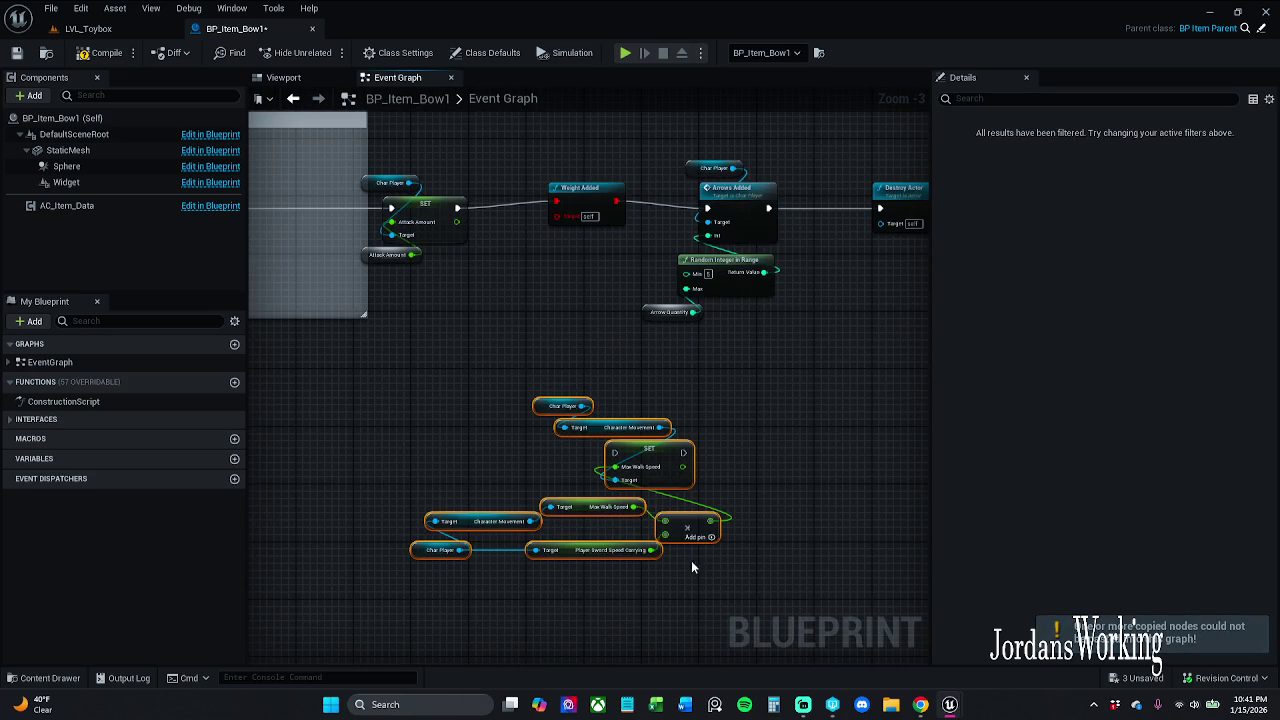
right_click(662, 452)
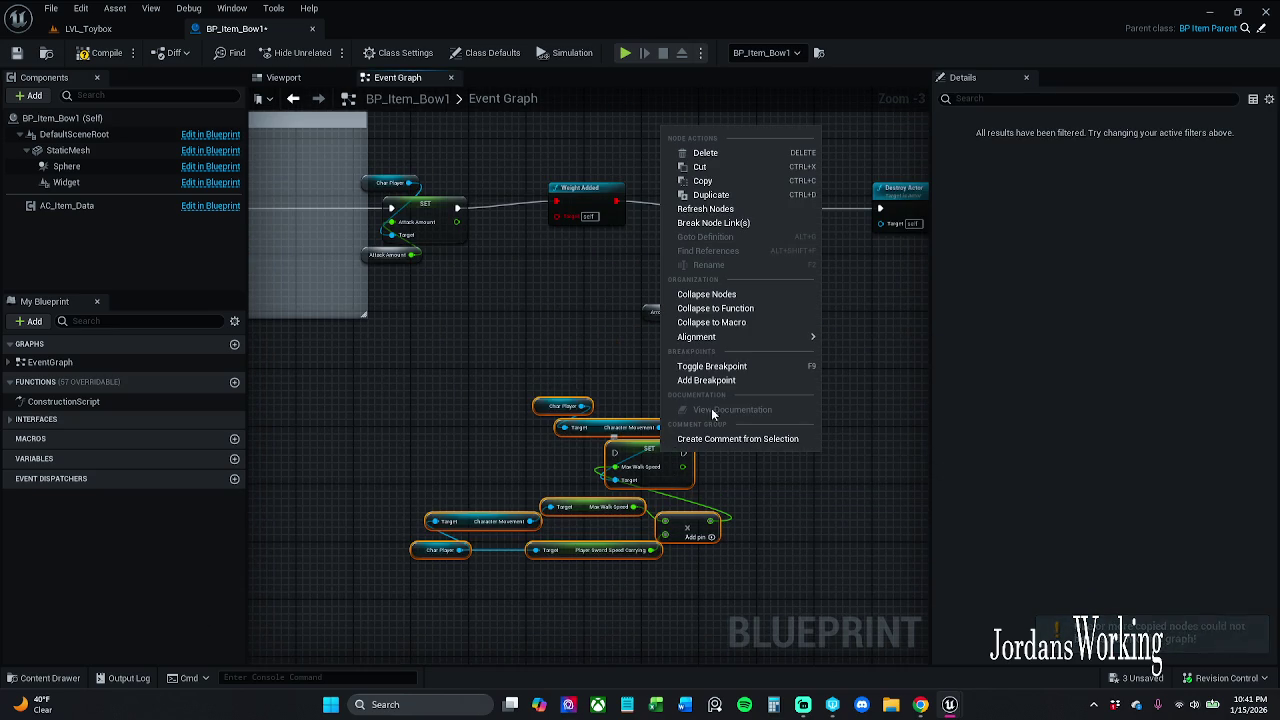
click(751, 310)
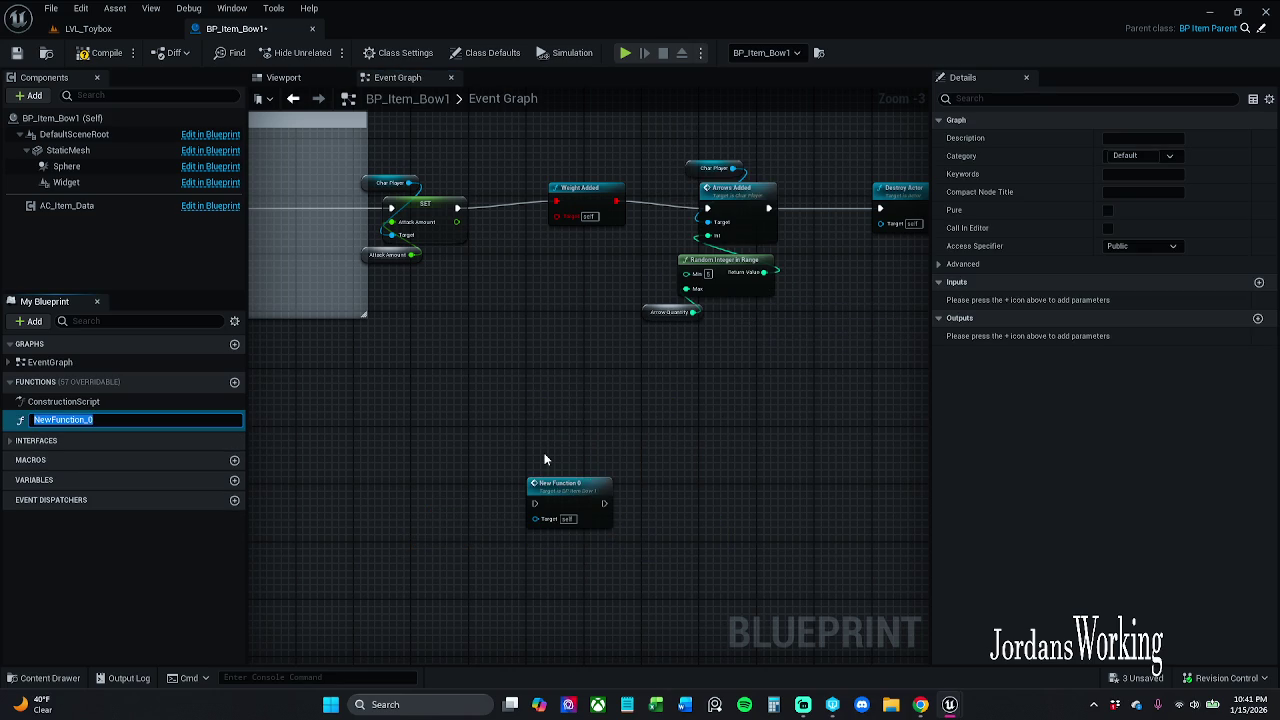
text(WeightAdded)
key(Return)
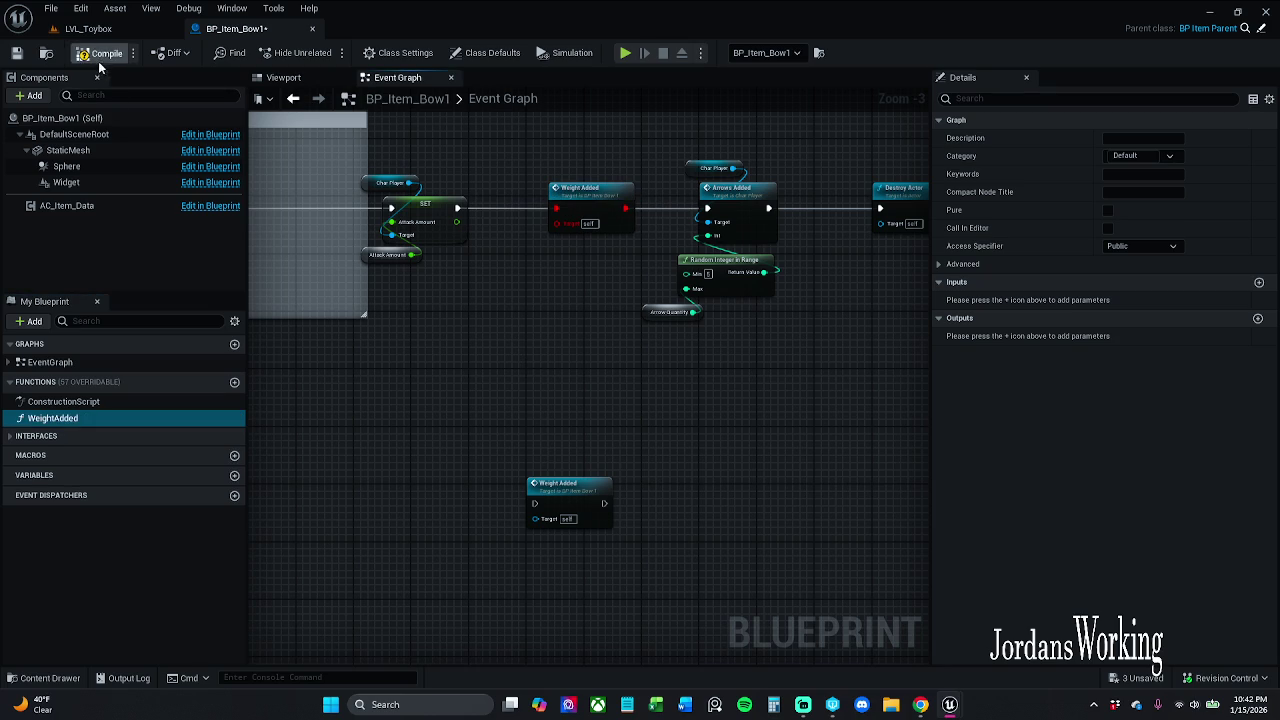
mouse_move(520, 400)
mouse_down()
mouse_move(678, 660)
mouse_move(678, 626)
mouse_up()
key(Delete)
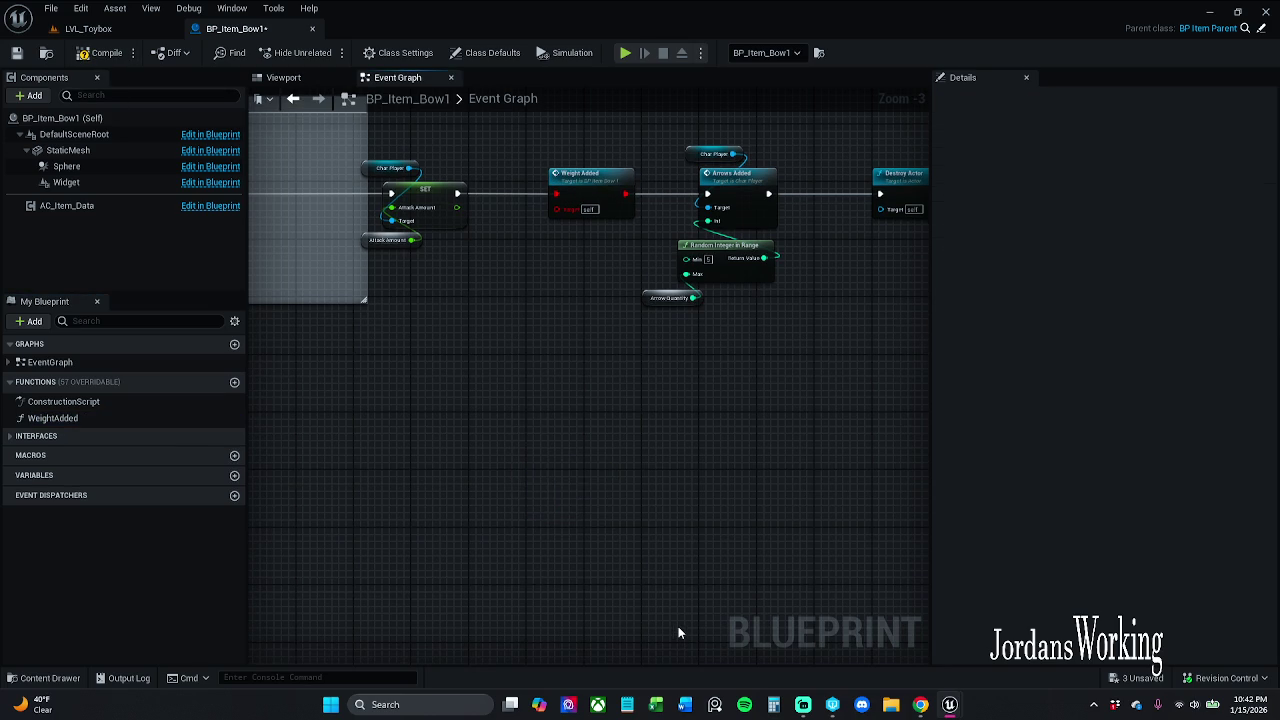
Step: Break all links on the lower Weight Added node
click(589, 214)
scroll(746, 567, down, 4)
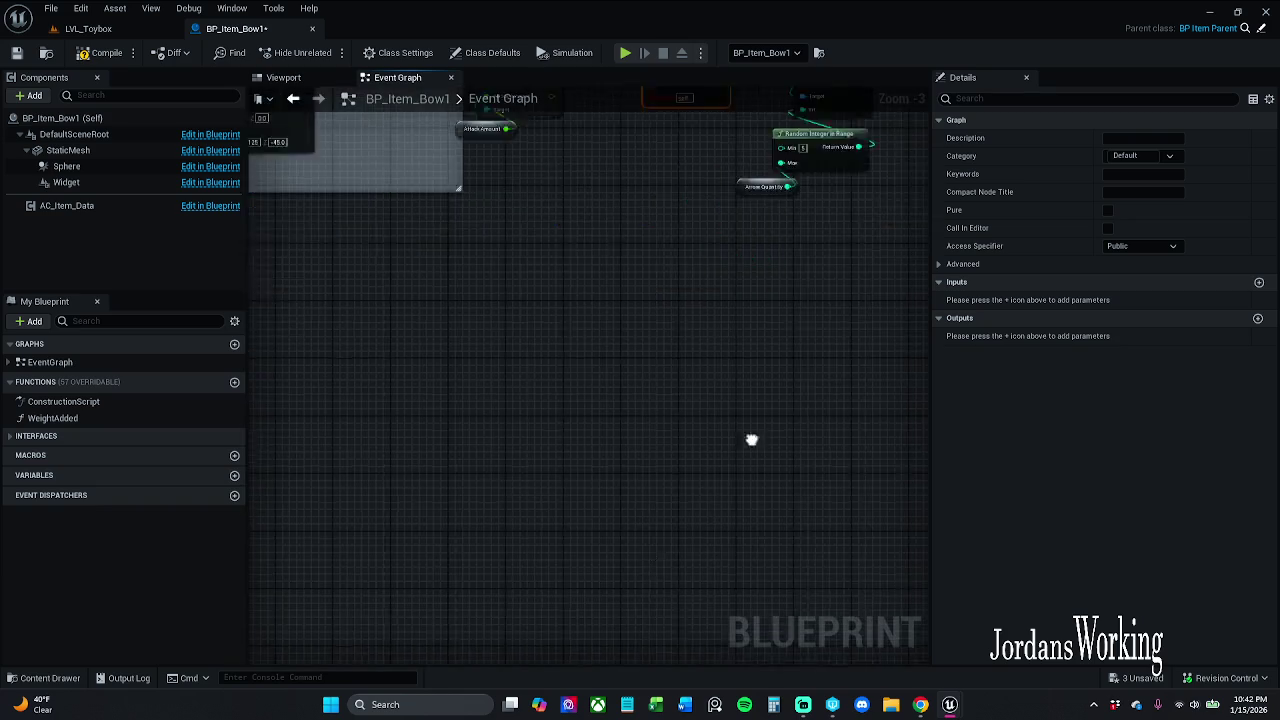
right_click(746, 567)
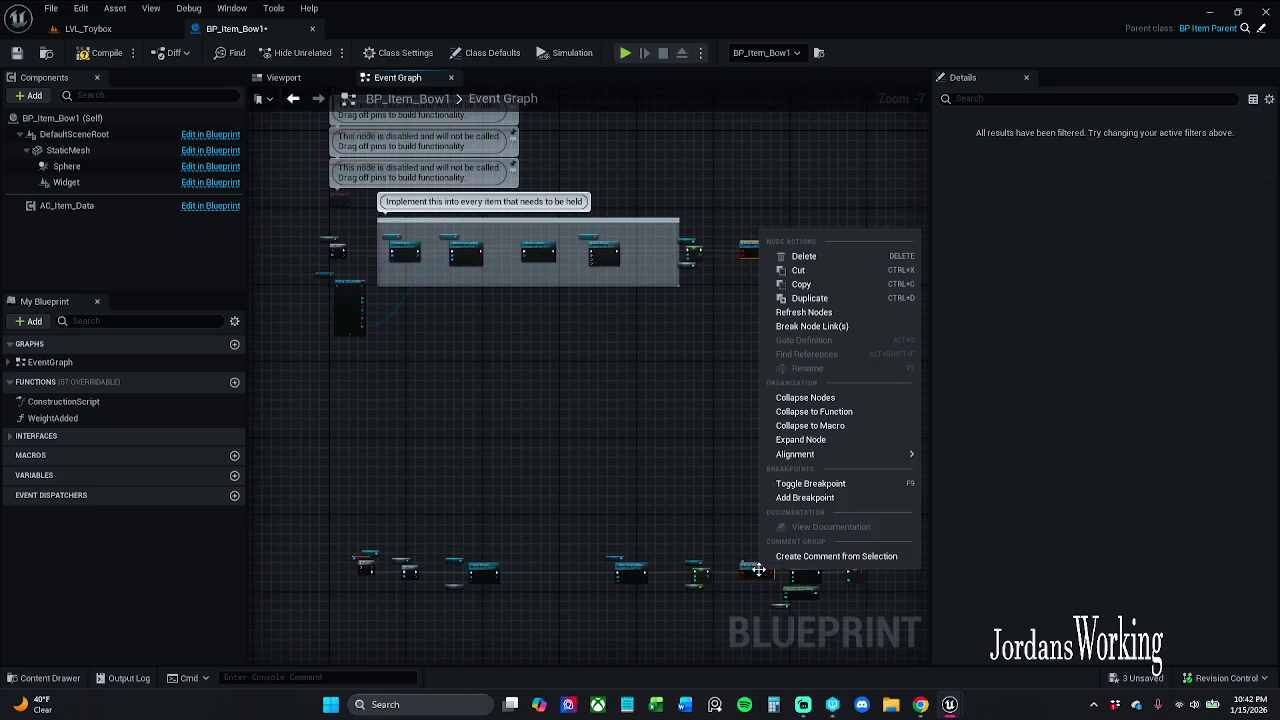
click(810, 325)
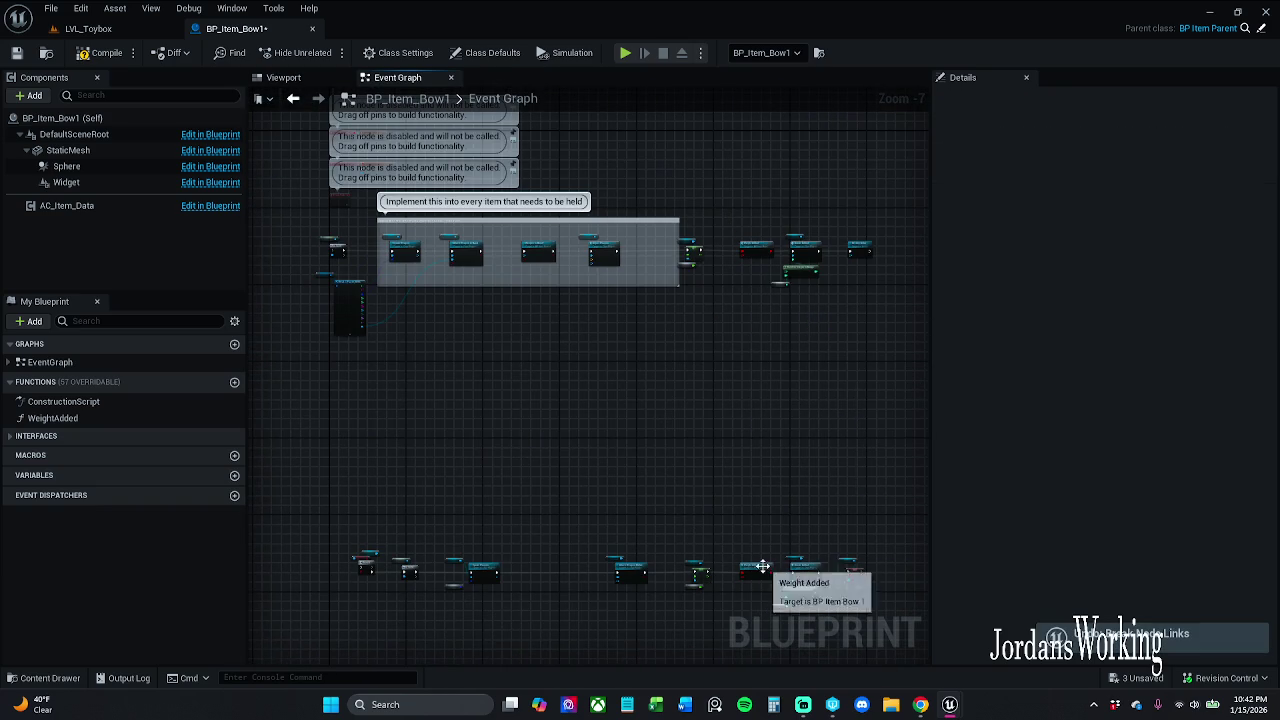
Step: Select all the pasted nodes and refresh them
mouse_move(761, 208)
mouse_down()
mouse_move(727, 348)
mouse_move(735, 588)
mouse_up()
mouse_move(320, 660)
mouse_down()
mouse_move(566, 449)
mouse_move(800, 135)
mouse_up()
right_click(547, 251)
click(626, 330)
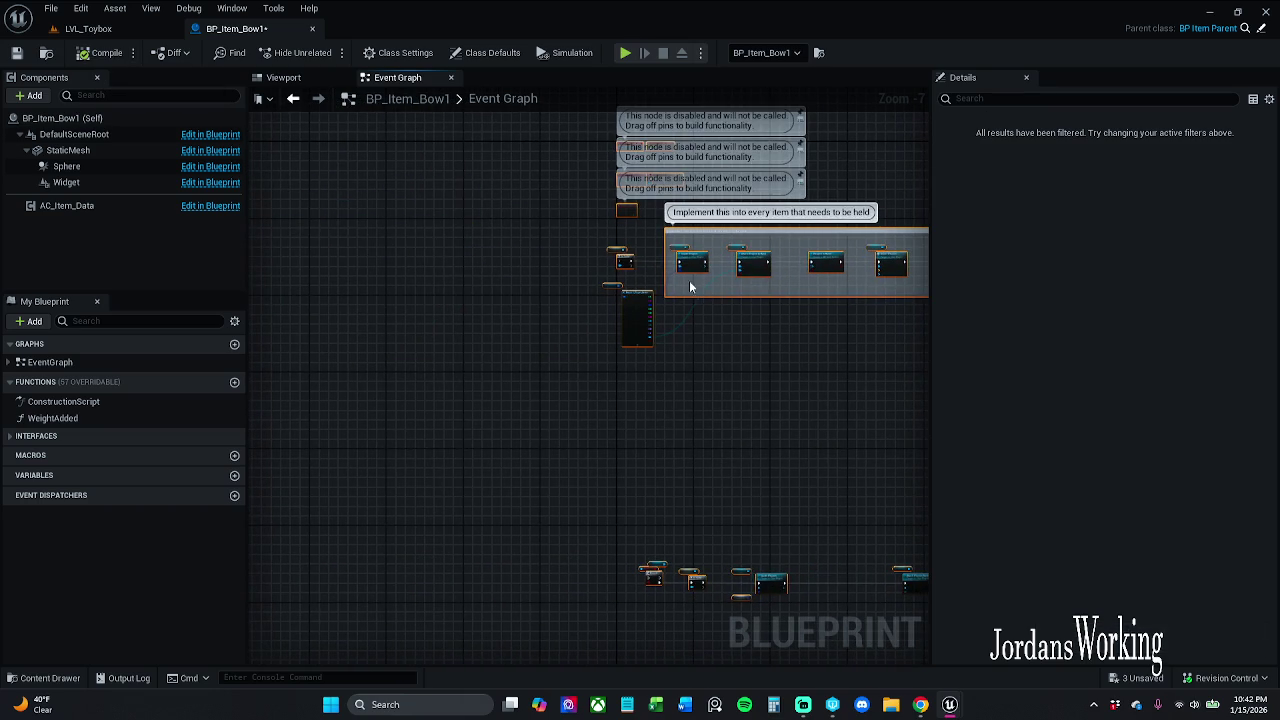
scroll(629, 261, up, 4)
click(652, 202)
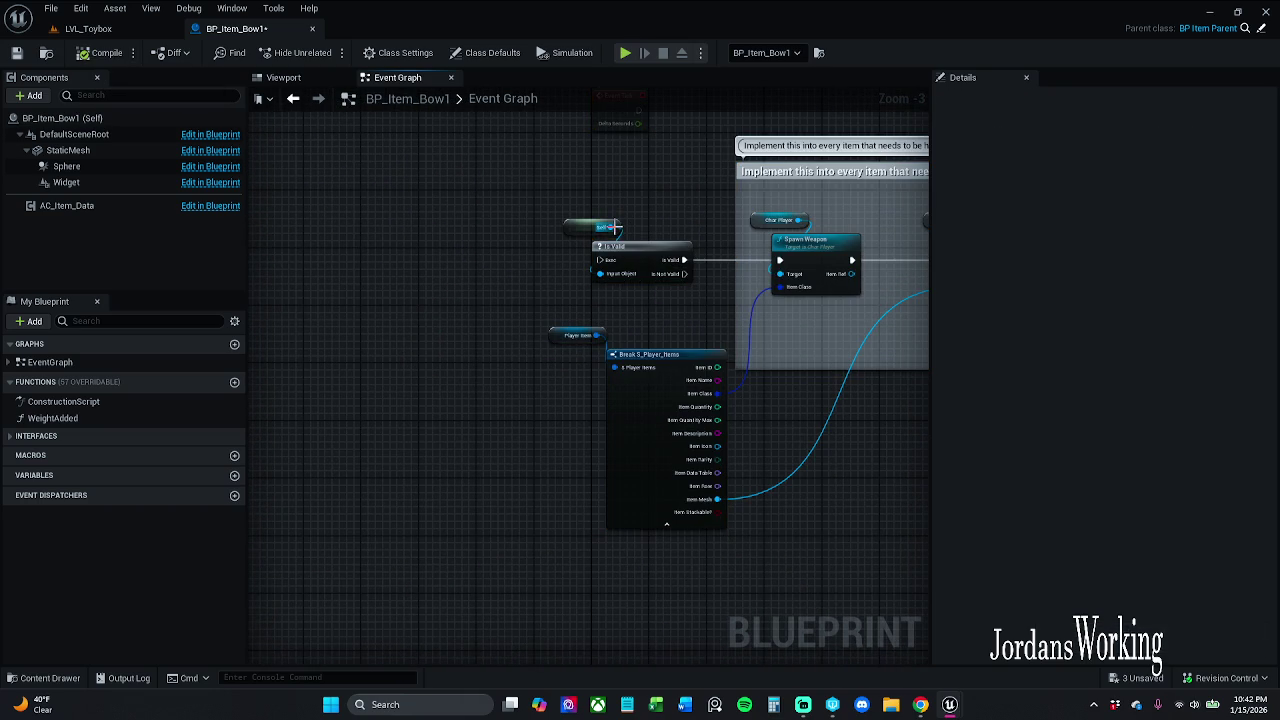
Step: Open the WeightAdded function's graph from its call node
click(803, 704)
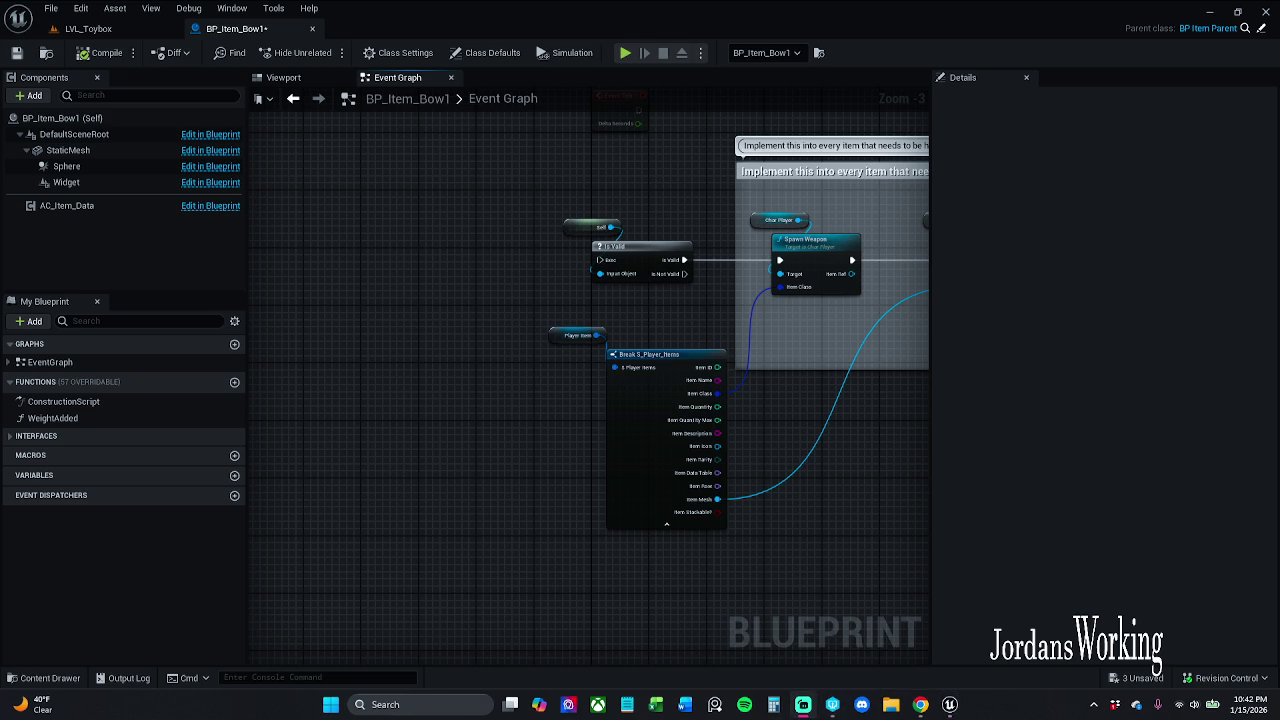
key(alt+Tab)
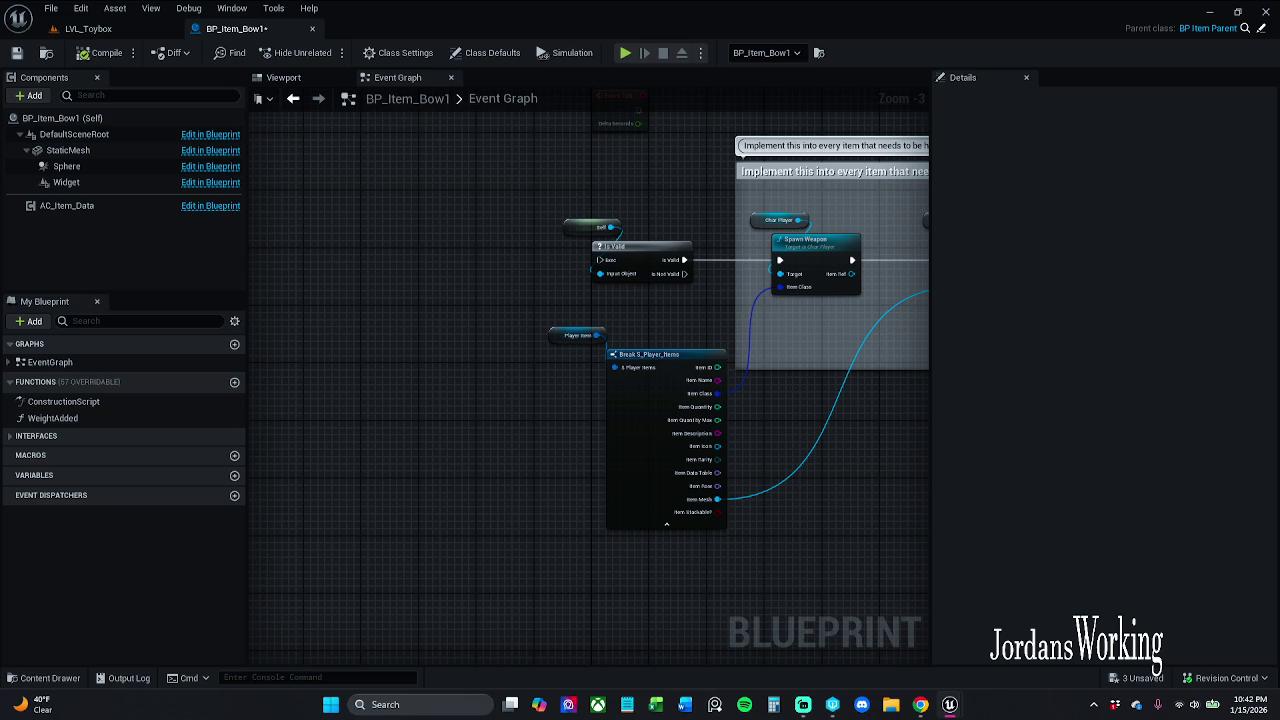
key(alt+Tab)
key(alt+Tab)
scroll(657, 270, up, 2)
scroll(409, 294, down, 4)
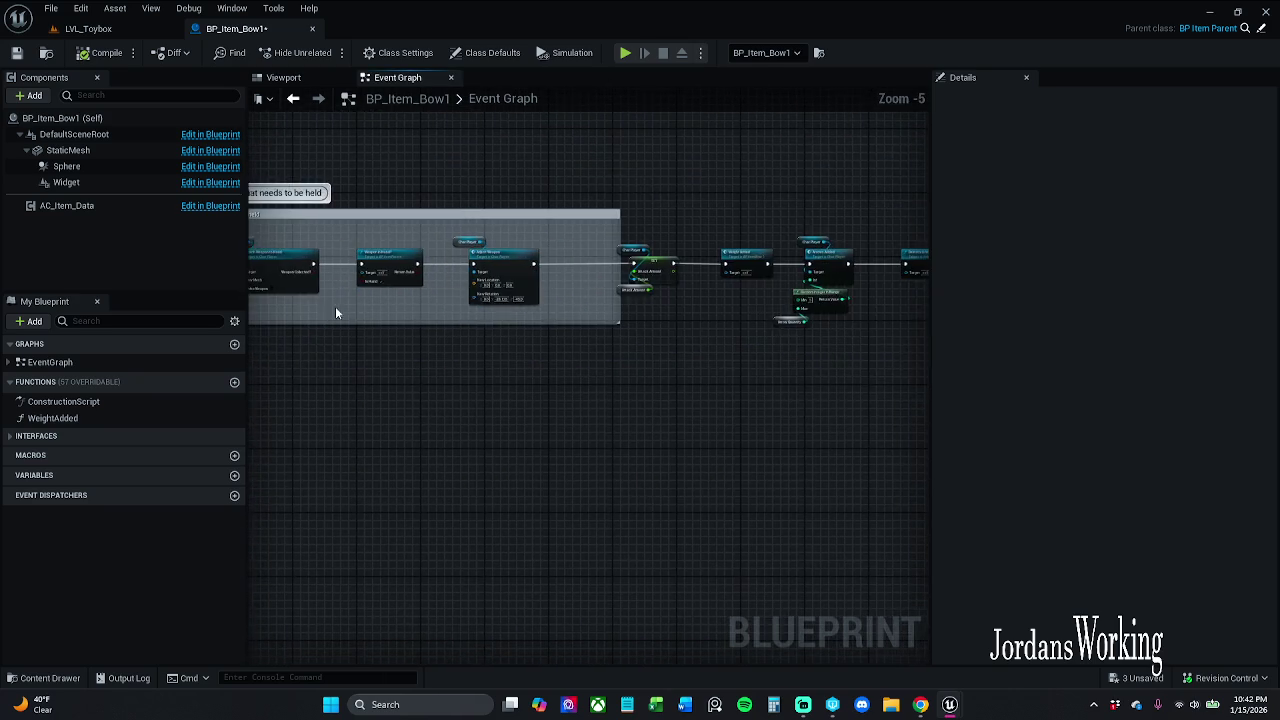
scroll(574, 257, up, 2)
double_click(495, 262)
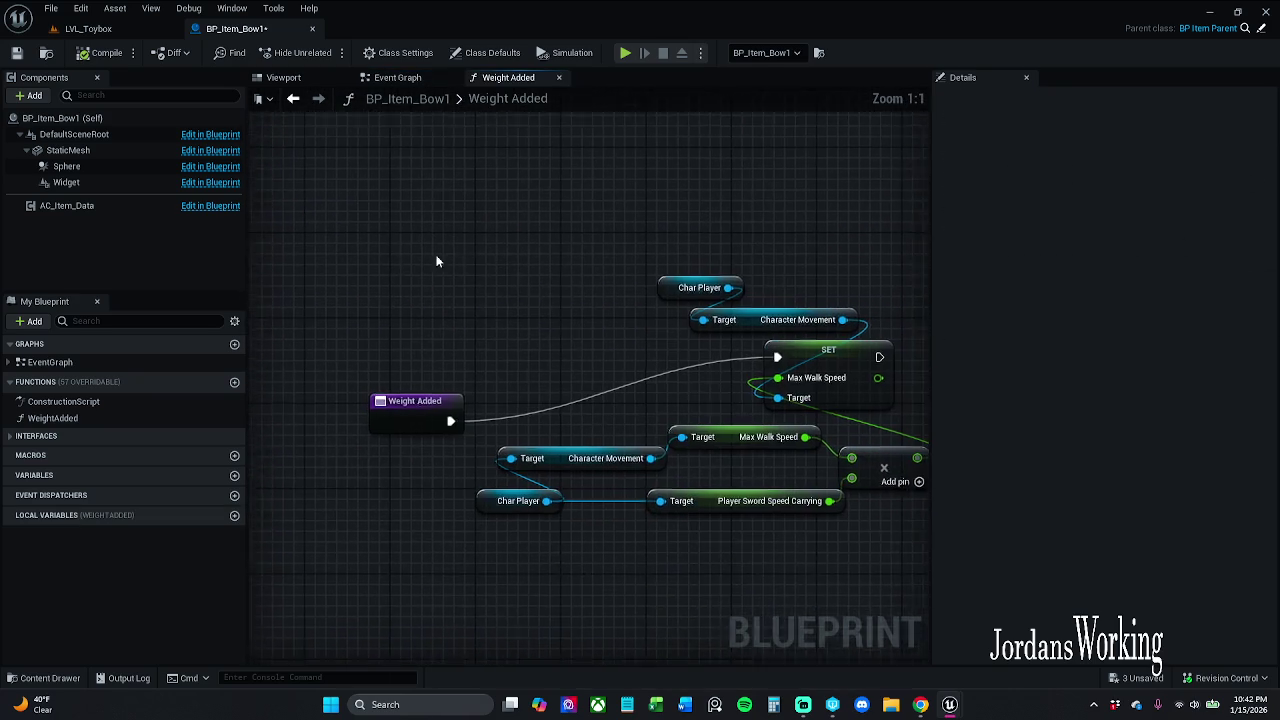
Step: Move the Weight Added entry node up toward the walk-speed nodes, then return to the Event Graph
mouse_move(395, 423)
mouse_down()
mouse_move(545, 361)
mouse_move(522, 360)
mouse_move(591, 349)
mouse_up()
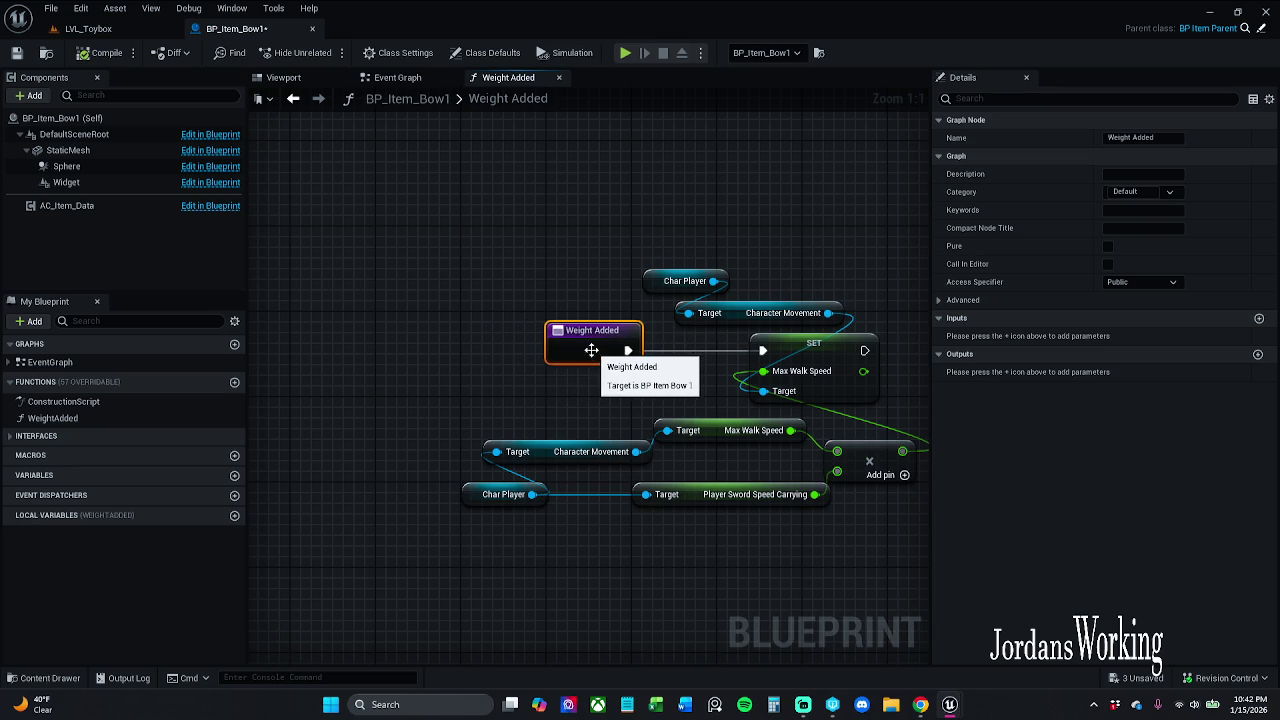
click(403, 78)
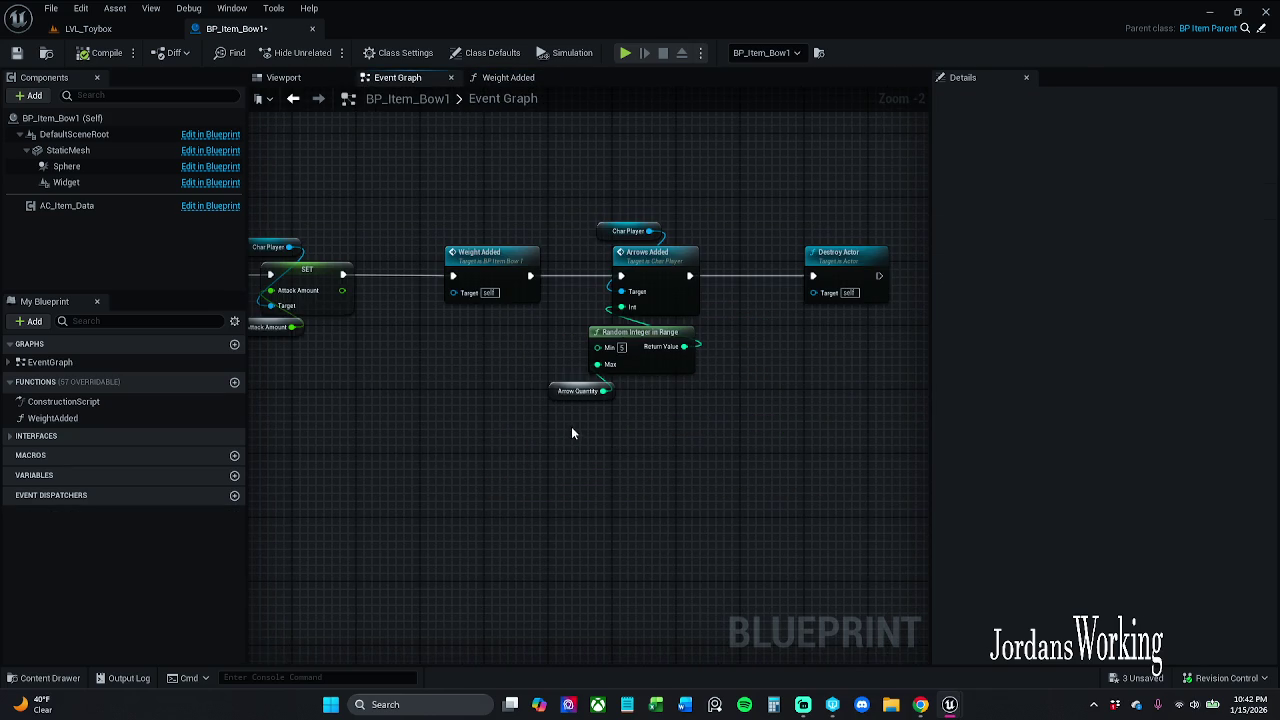
Step: Promote Arrow Quantity to an integer arrowQuantity variable defaulting to 15, compile and save
click(565, 392)
right_click(562, 394)
click(620, 422)
click(90, 55)
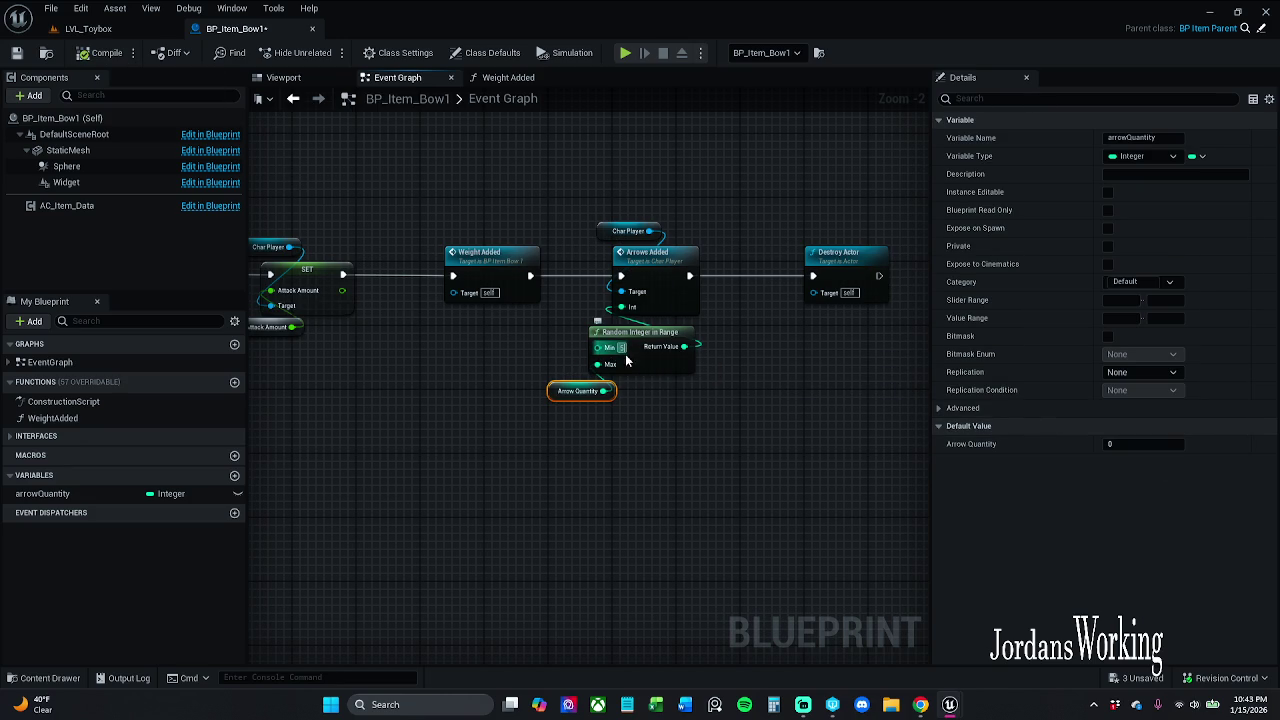
click(1160, 447)
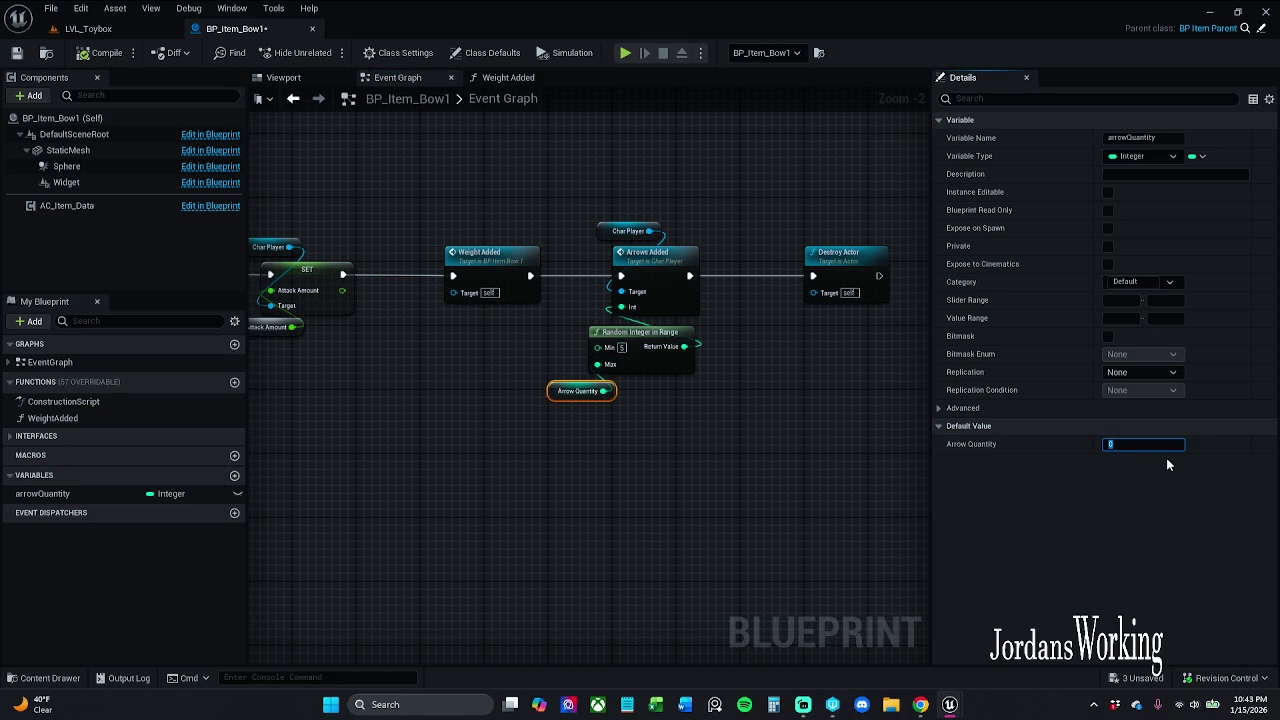
text(15)
click(621, 347)
text(3)
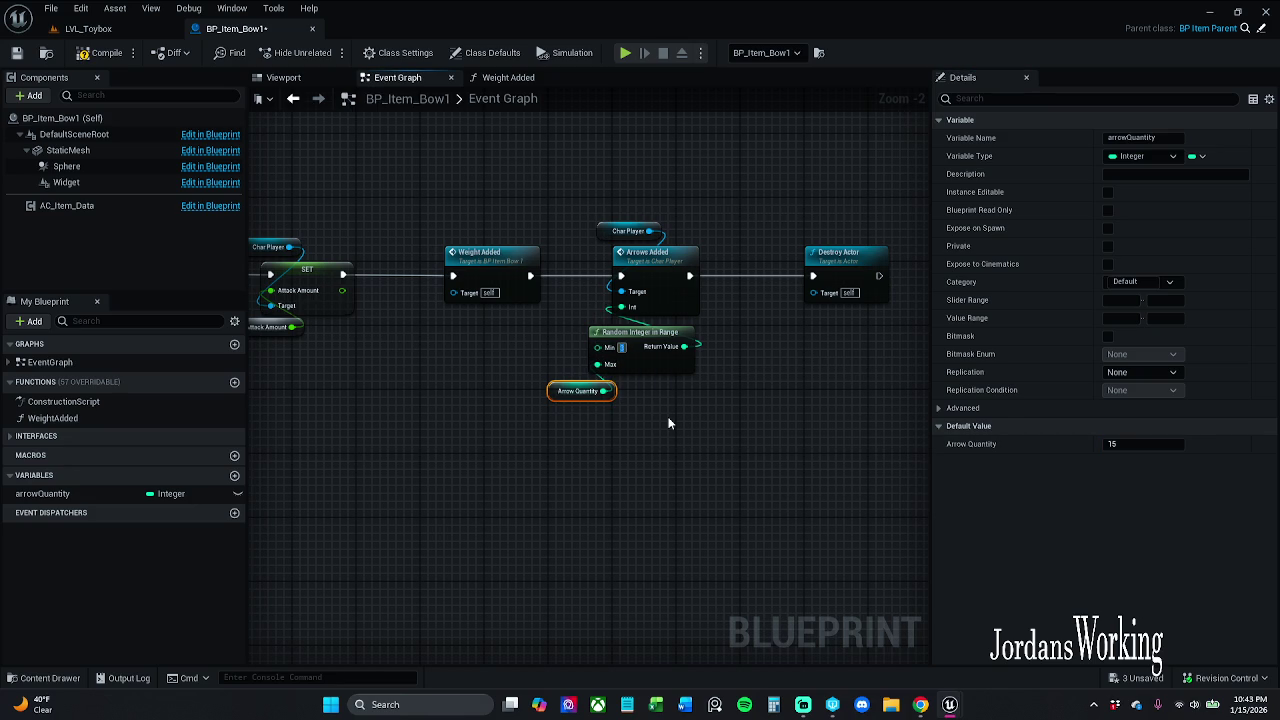
click(16, 52)
scroll(526, 410, down, 3)
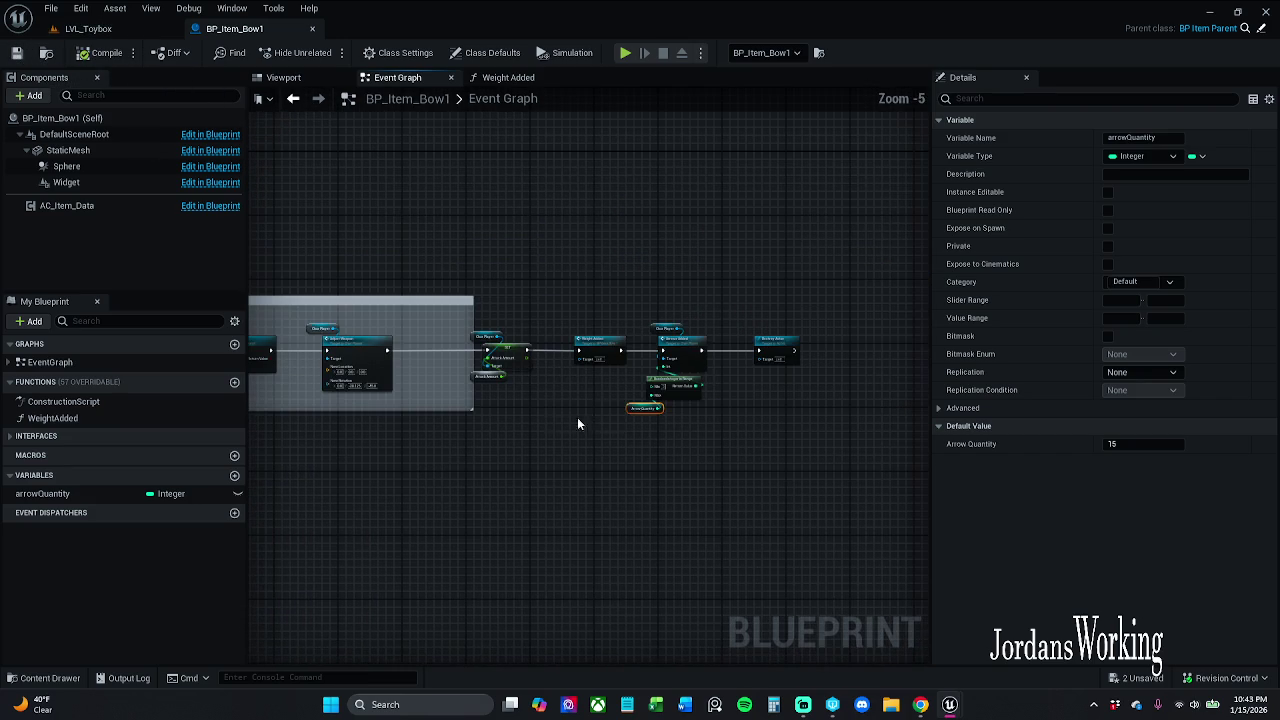
scroll(506, 384, up, 2)
click(495, 373)
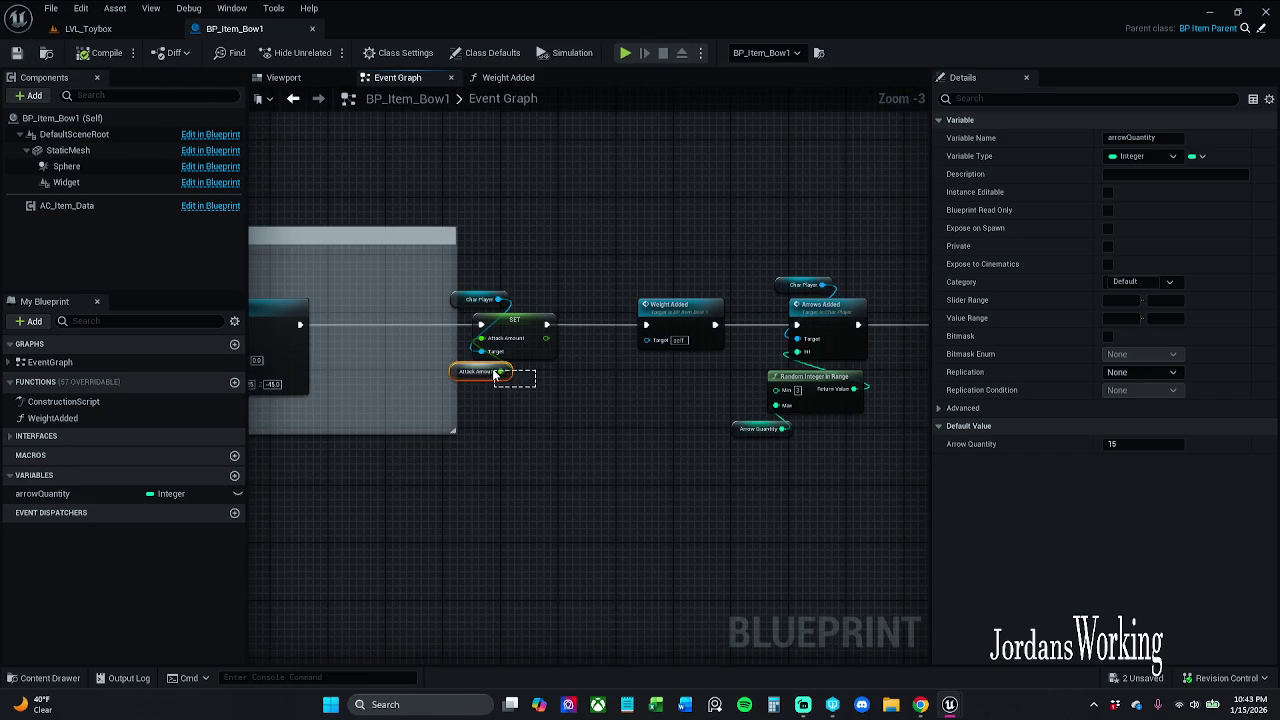
Step: Promote Attack Amount to a float attackAmount variable with default 15.0 and recompile
right_click(498, 376)
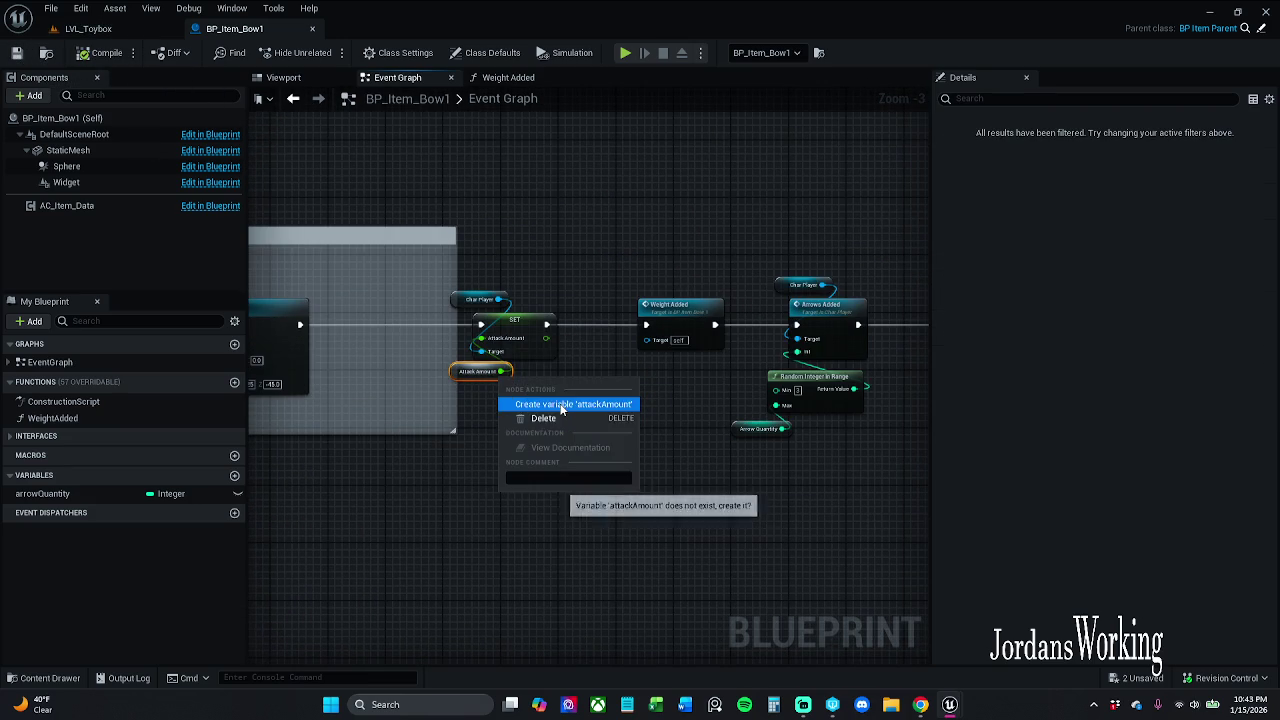
click(562, 410)
click(105, 52)
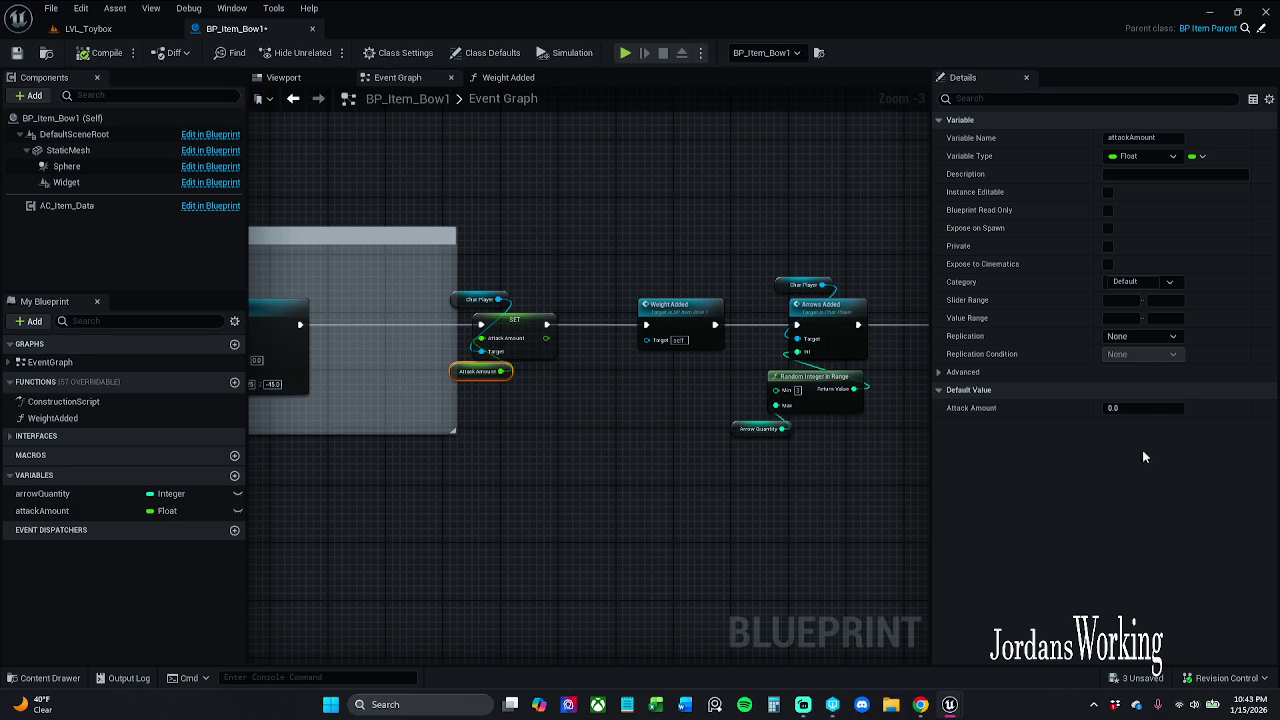
click(1149, 408)
text(15)
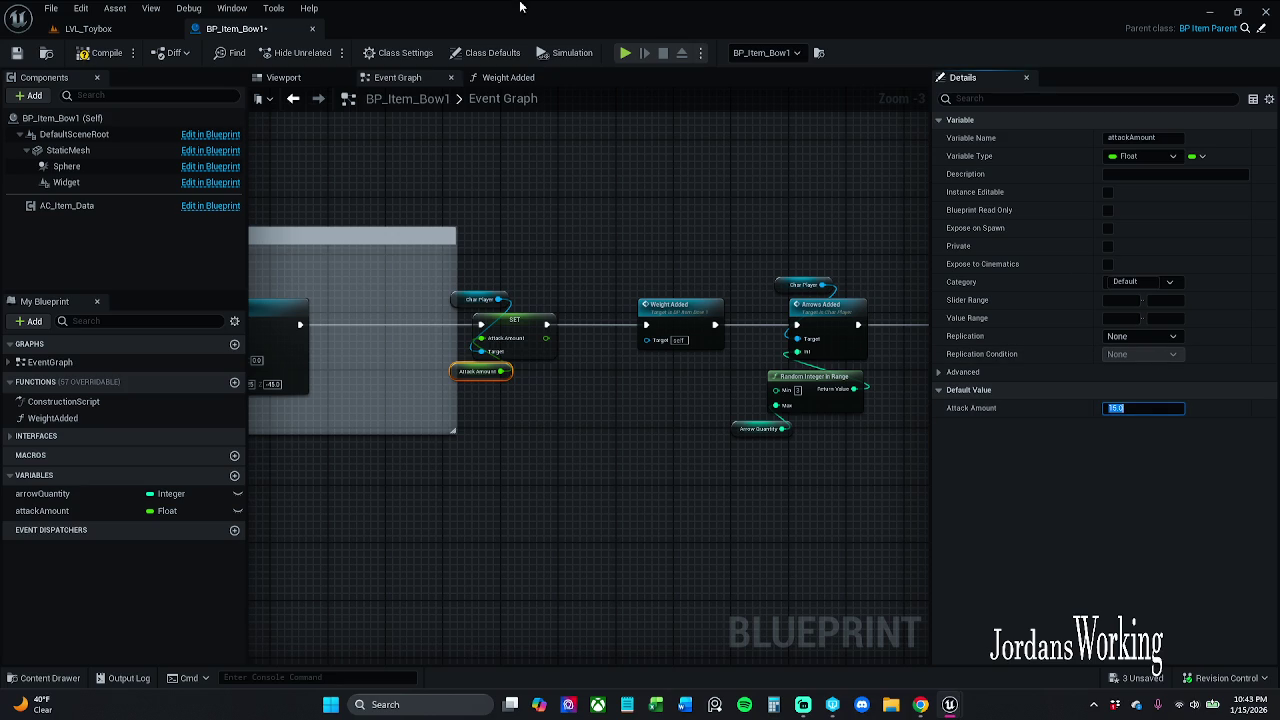
click(104, 52)
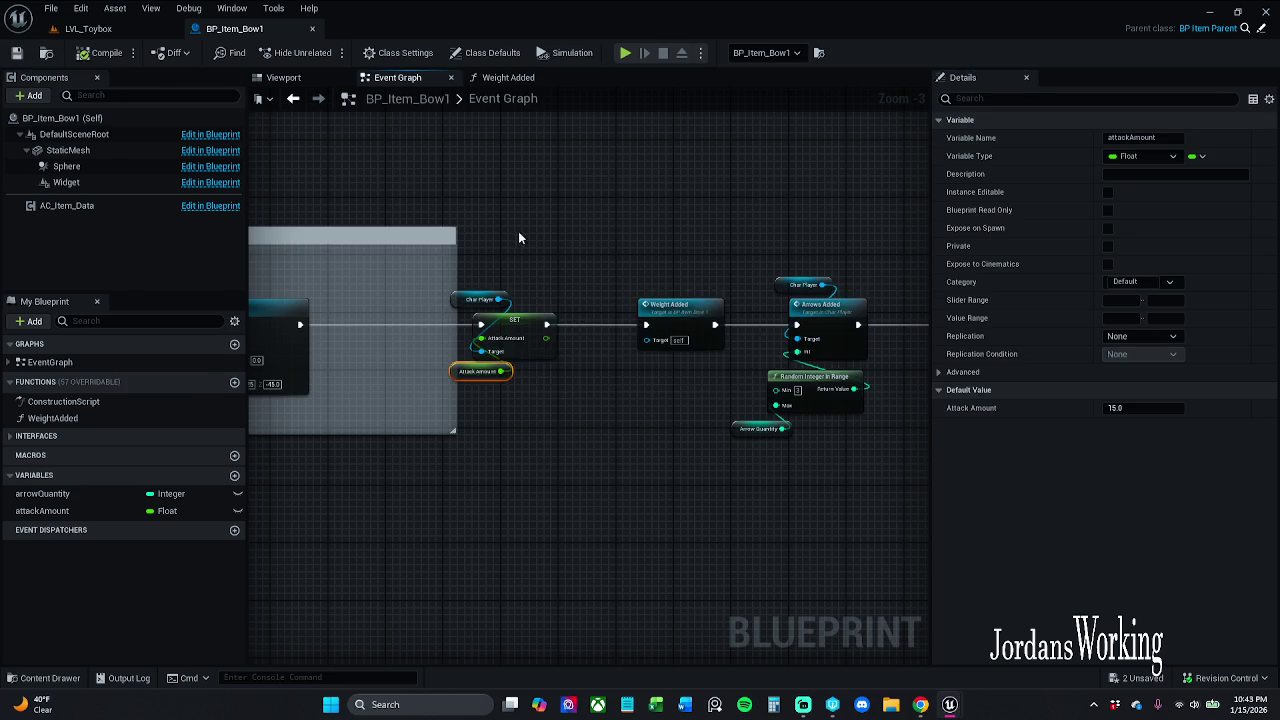
scroll(770, 213, down, 3)
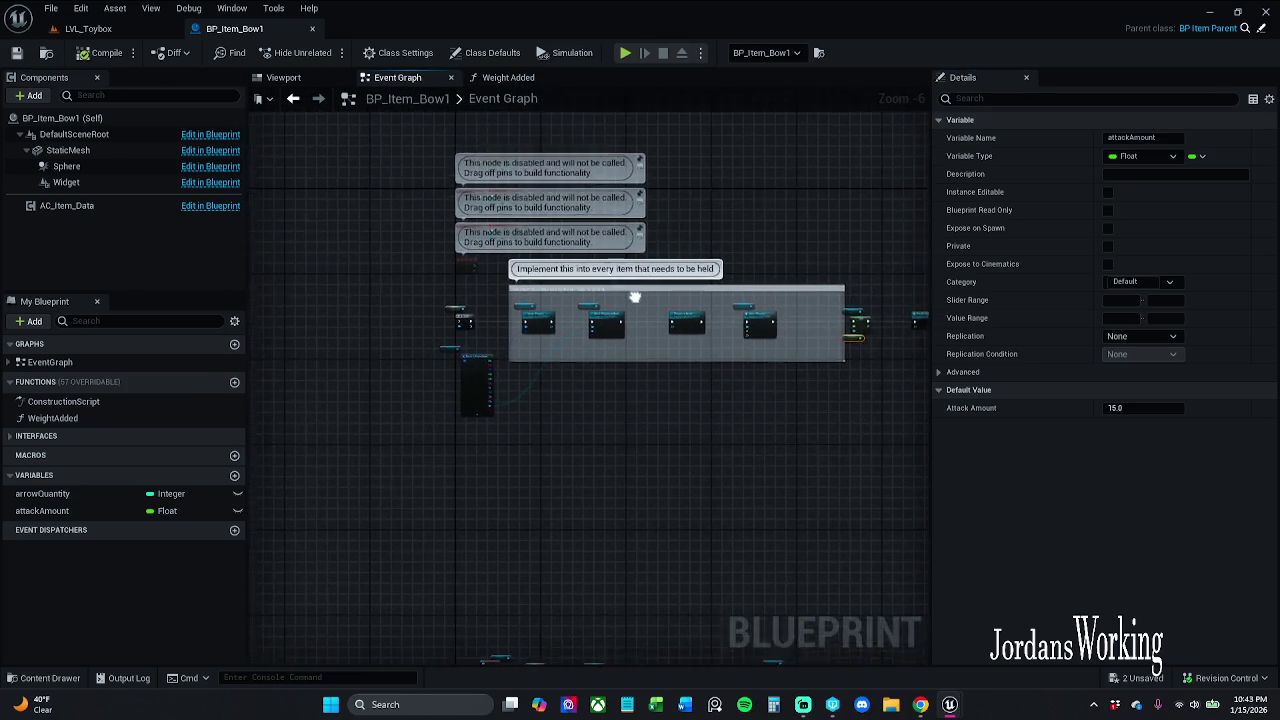
Step: Select the held-item comment block and its nodes to look over the chain, then clear the selection
scroll(600, 263, down, 1)
mouse_move(356, 430)
mouse_down()
mouse_move(745, 333)
mouse_move(869, 249)
mouse_up()
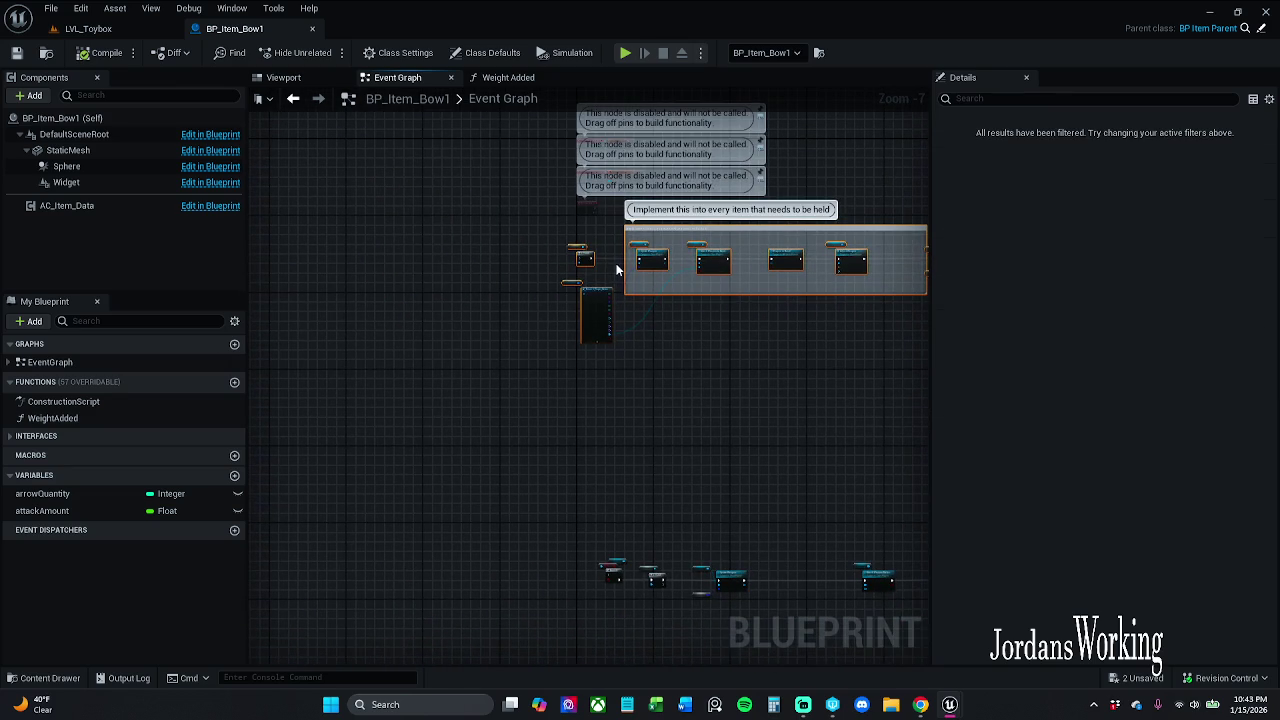
scroll(660, 270, up, 4)
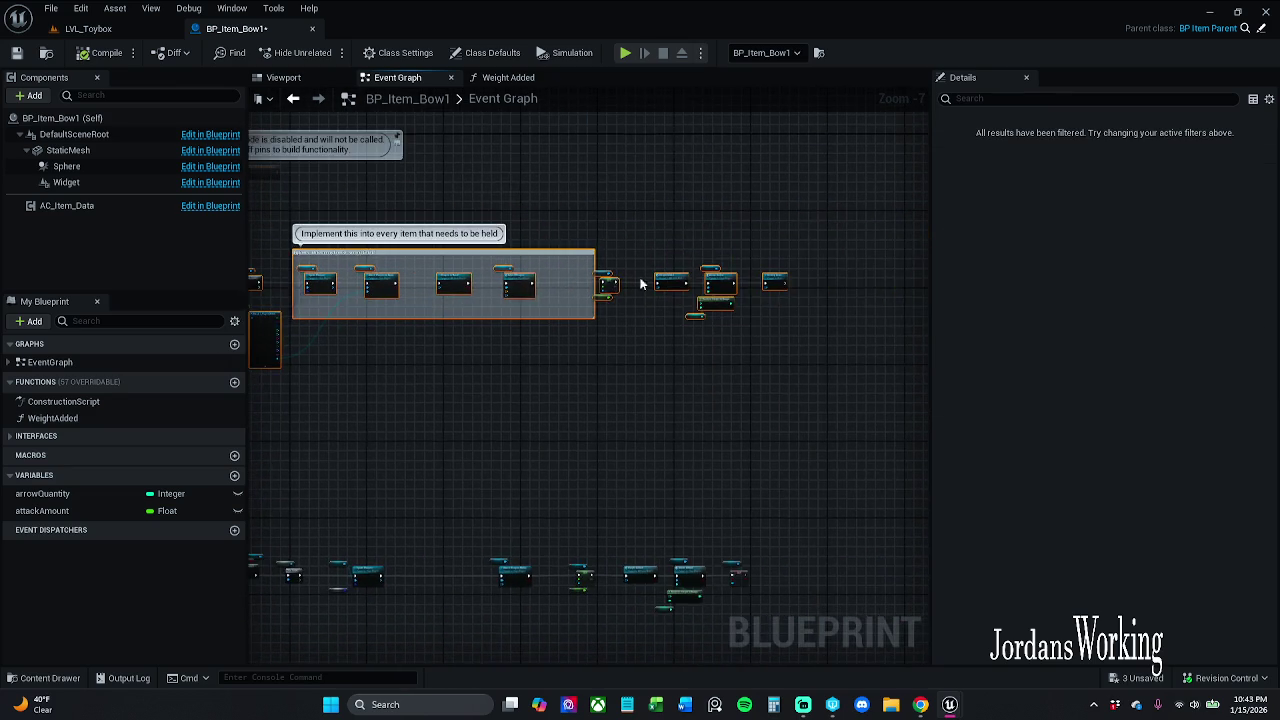
scroll(603, 283, down, 3)
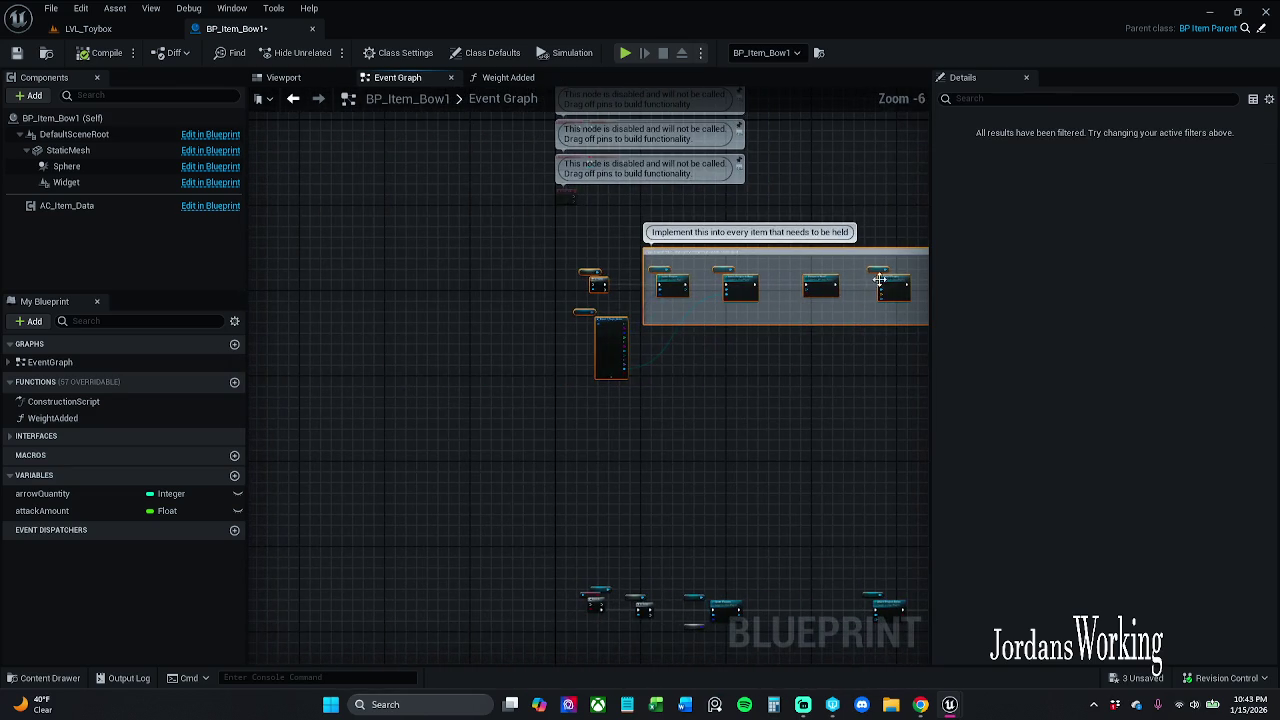
scroll(603, 283, up, 1)
scroll(603, 283, up, 1)
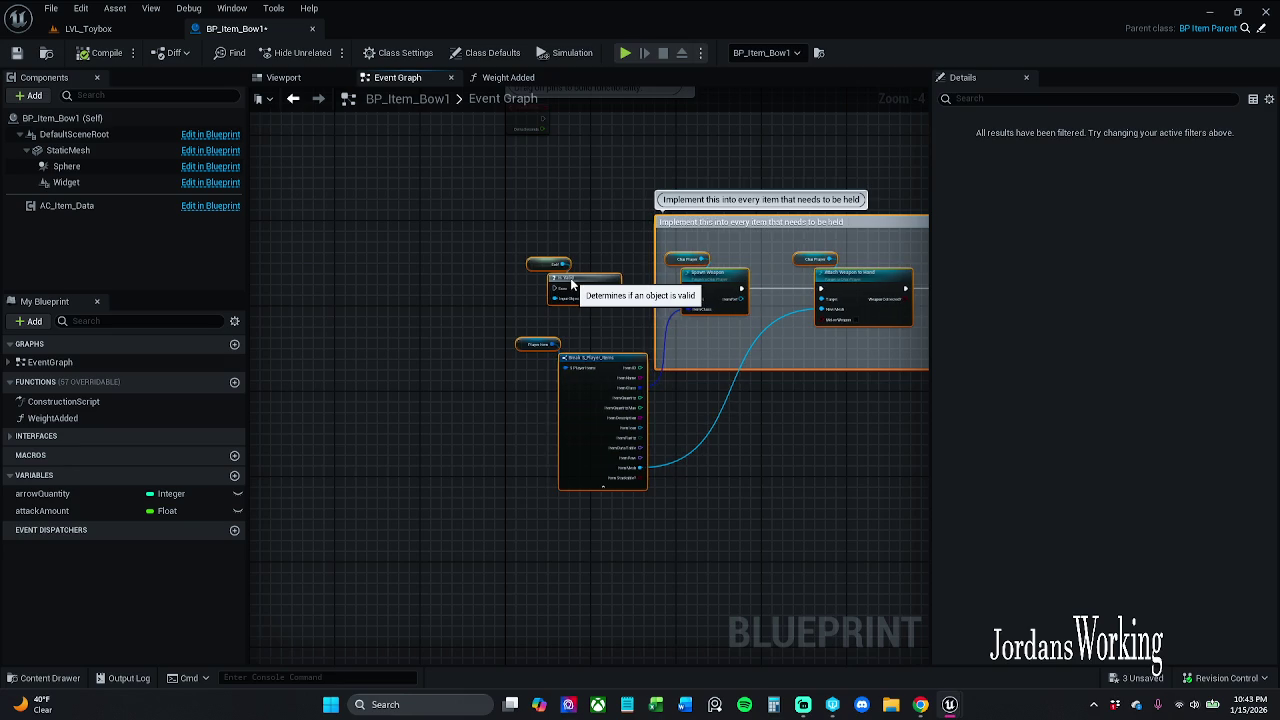
click(593, 250)
Step: Add an Event On Collected node wired into Is Valid and line it up to its left
drag(564, 290, 513, 291)
text(onCollect)
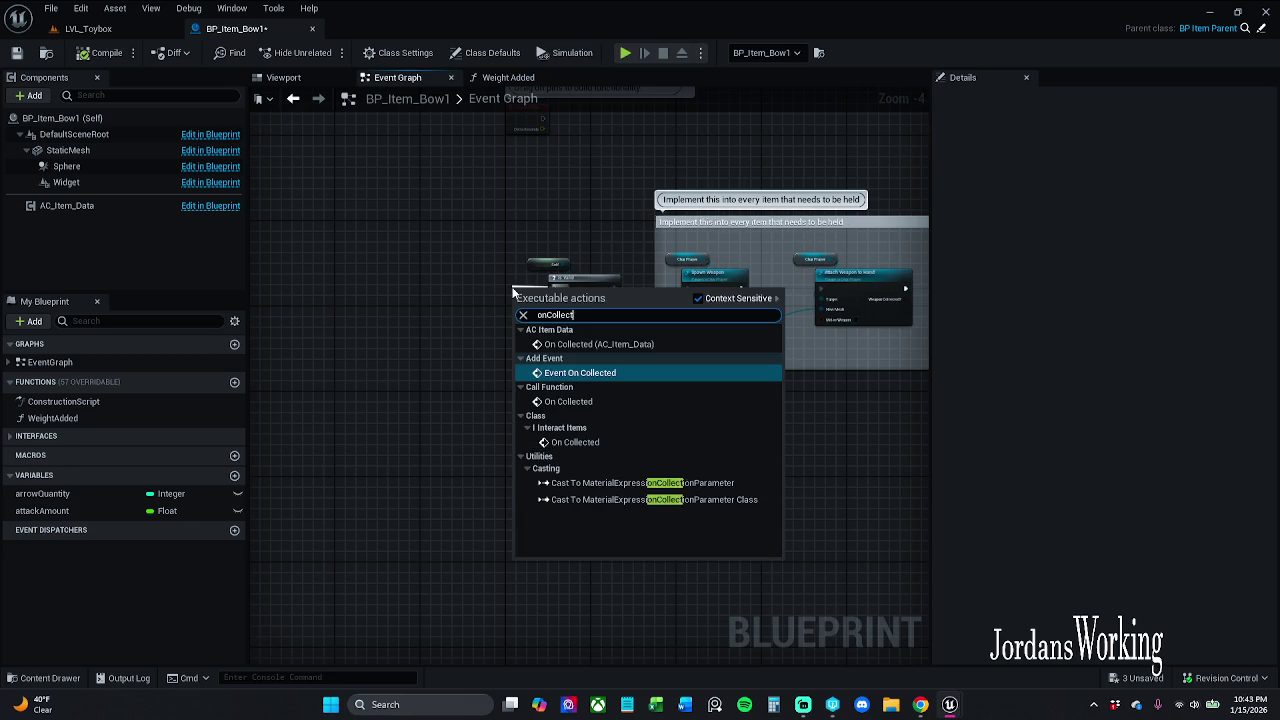
text(ed)
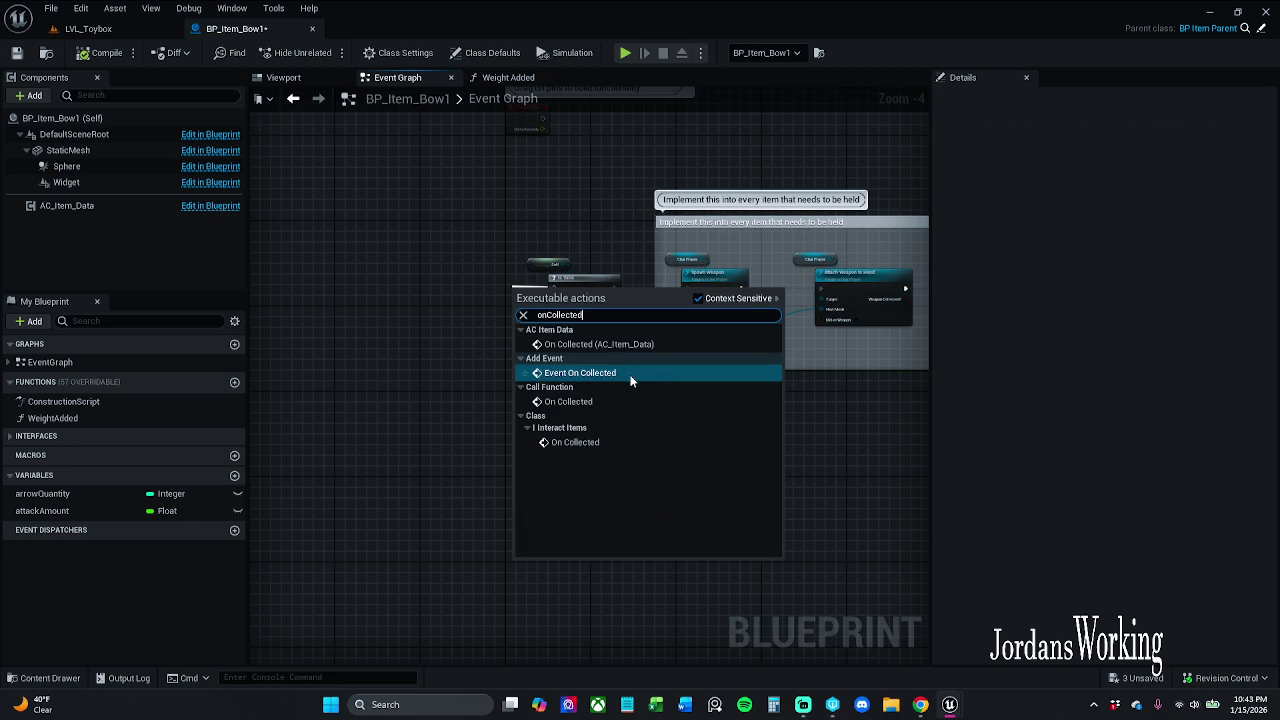
click(630, 374)
mouse_move(526, 311)
mouse_down()
mouse_move(455, 291)
mouse_move(479, 287)
mouse_up()
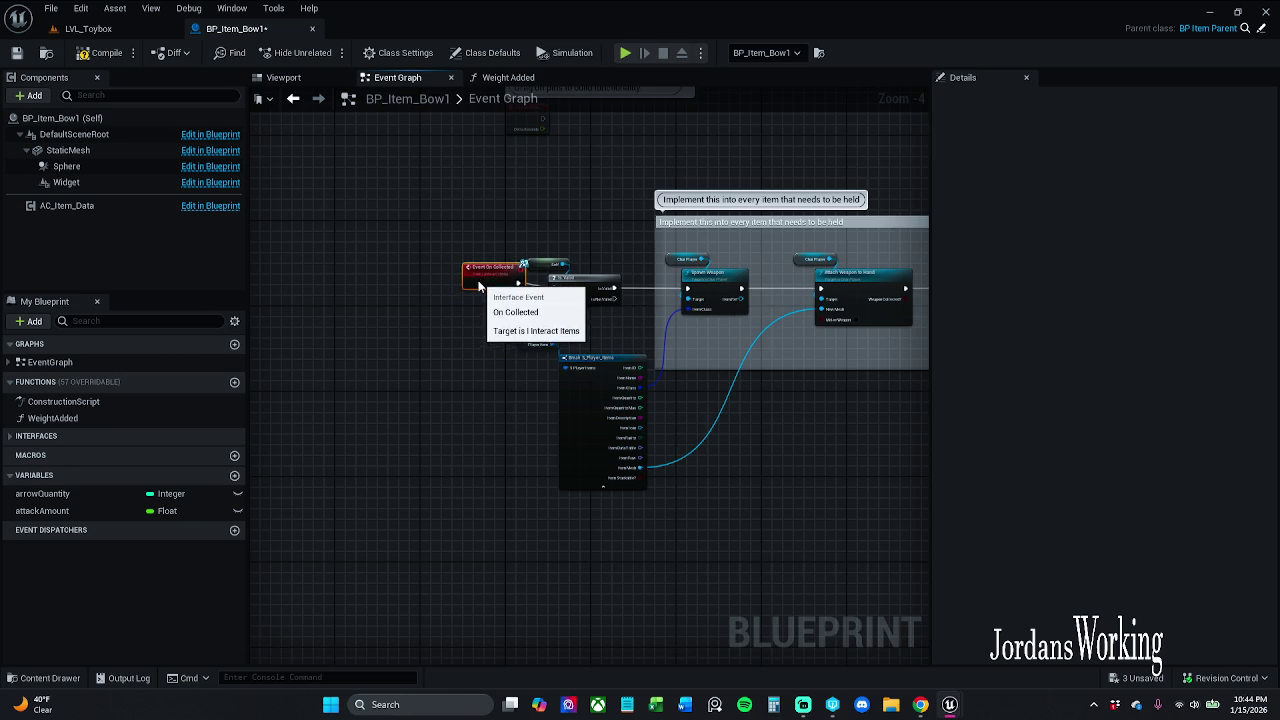
scroll(480, 287, up, 3)
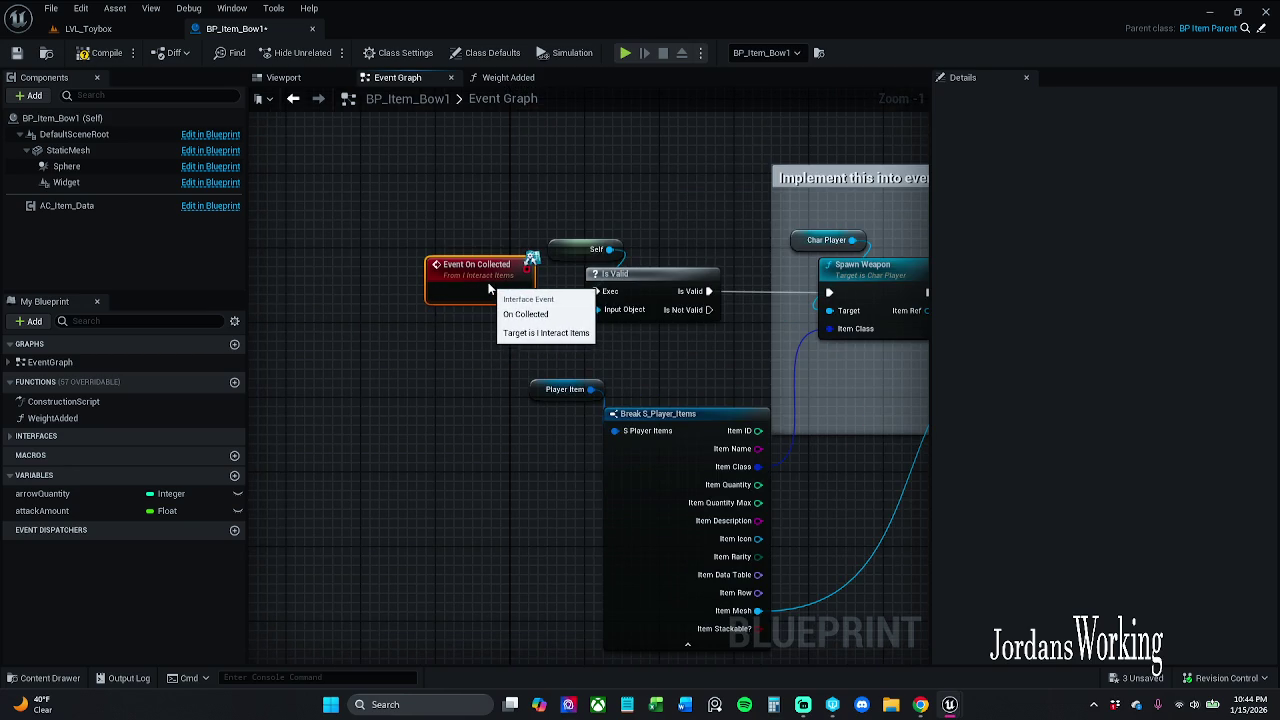
drag(489, 289, 498, 290)
shift+click(655, 290)
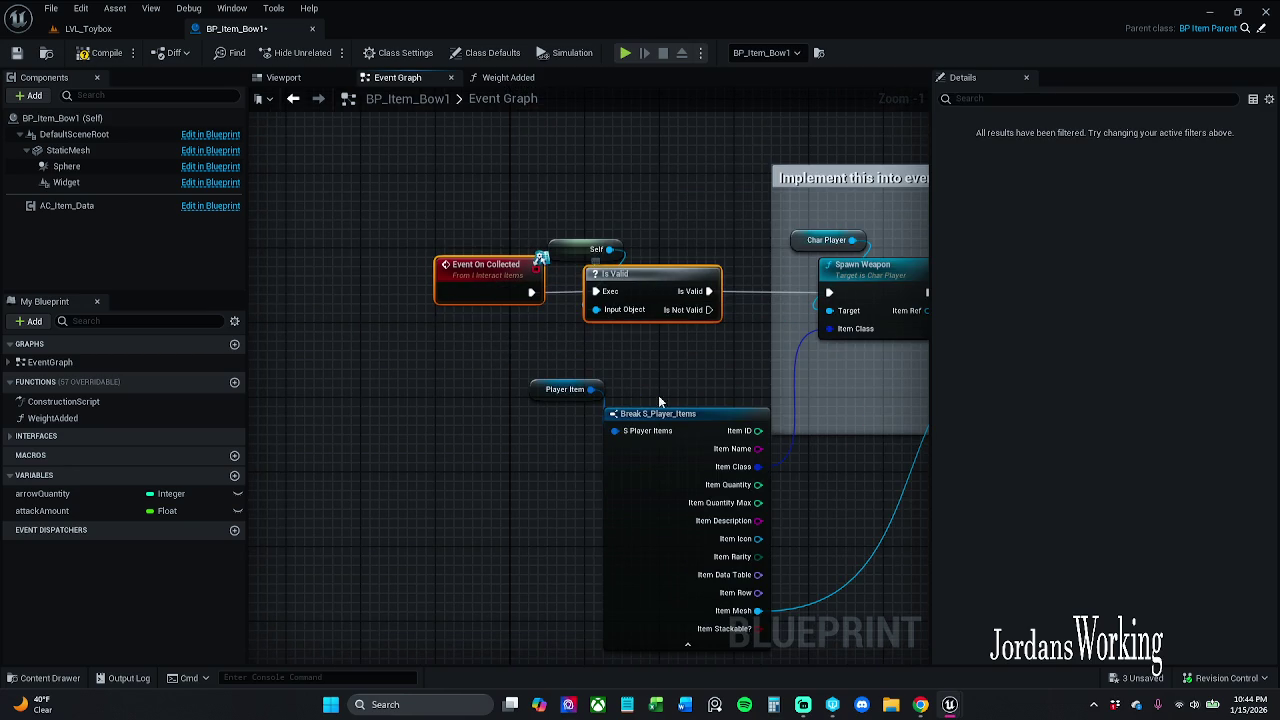
click(634, 358)
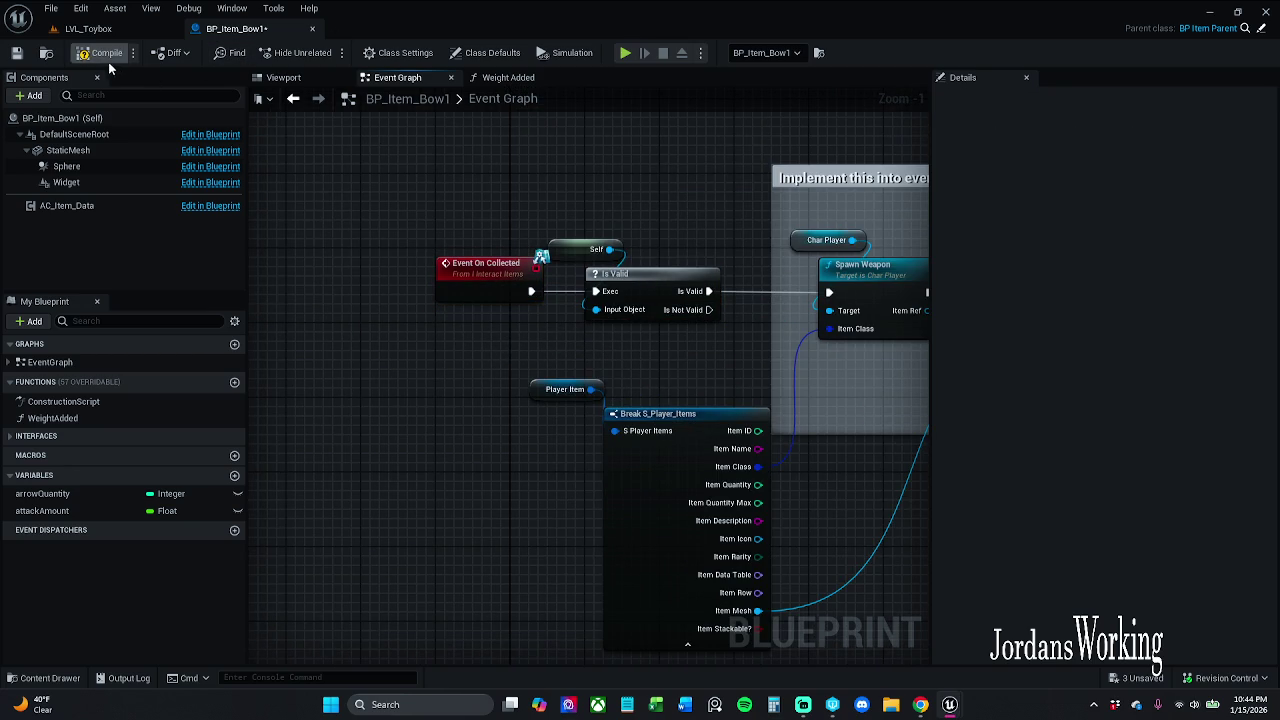
Step: Save BP_Item_Bow1, review the disabled nodes above, and switch to the LVL_Toybox level
click(16, 53)
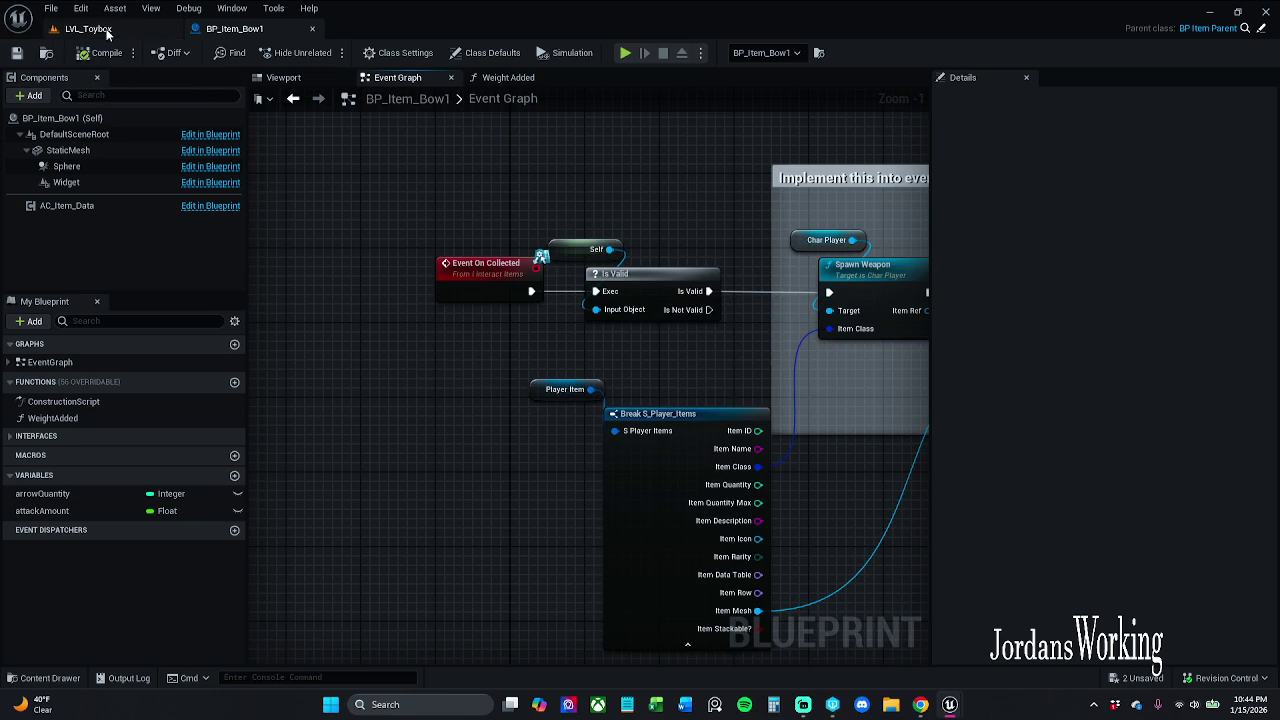
scroll(390, 190, down, 5)
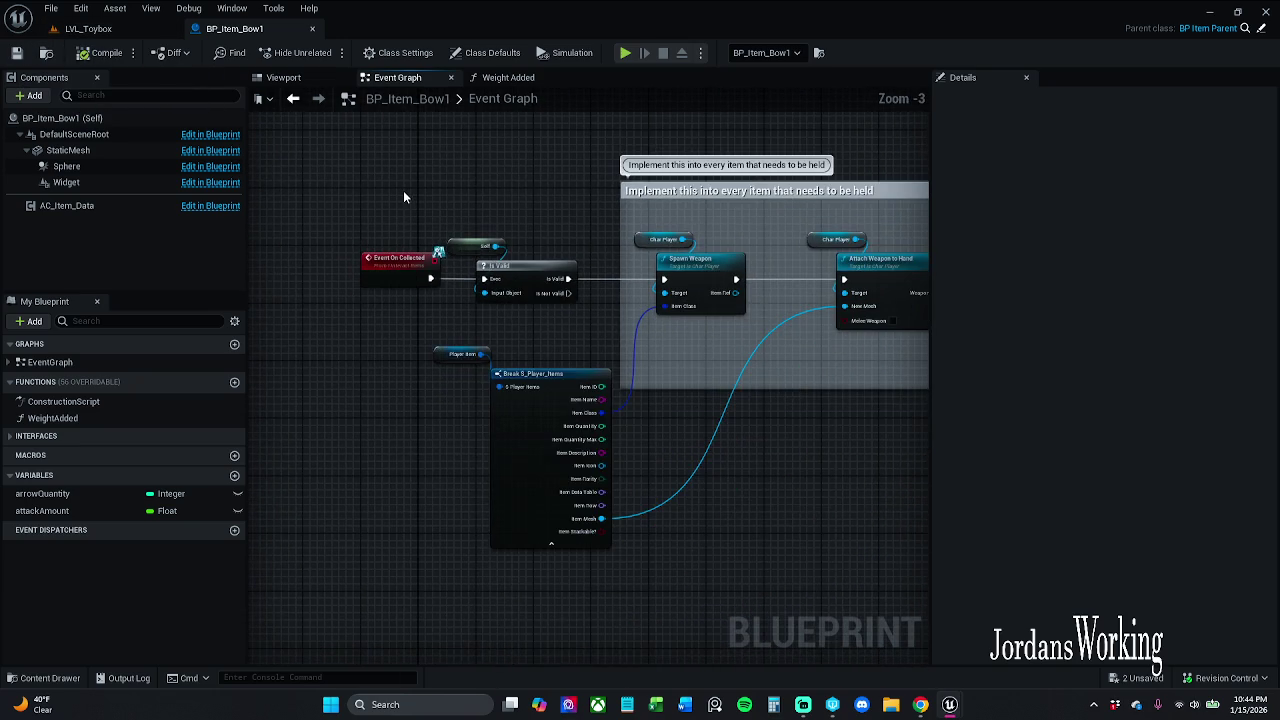
scroll(403, 190, down, 2)
drag(408, 164, 463, 304)
scroll(463, 304, up, 1)
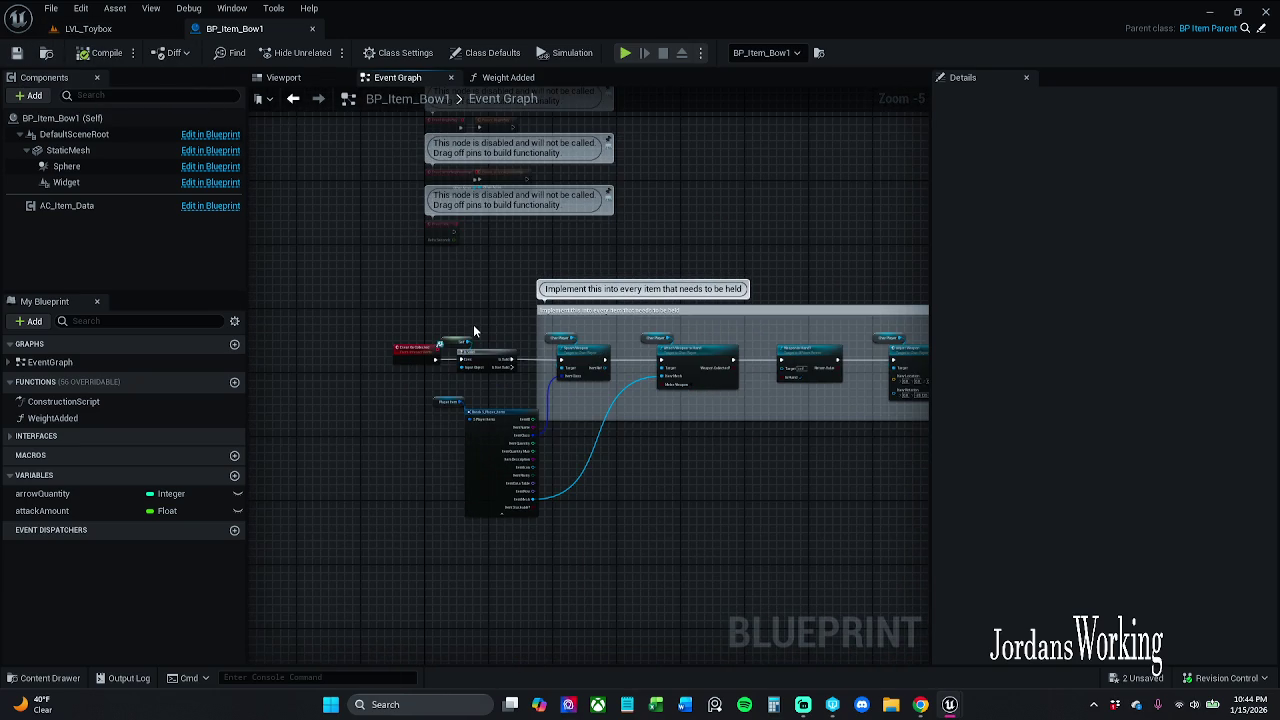
scroll(475, 331, up, 3)
click(130, 30)
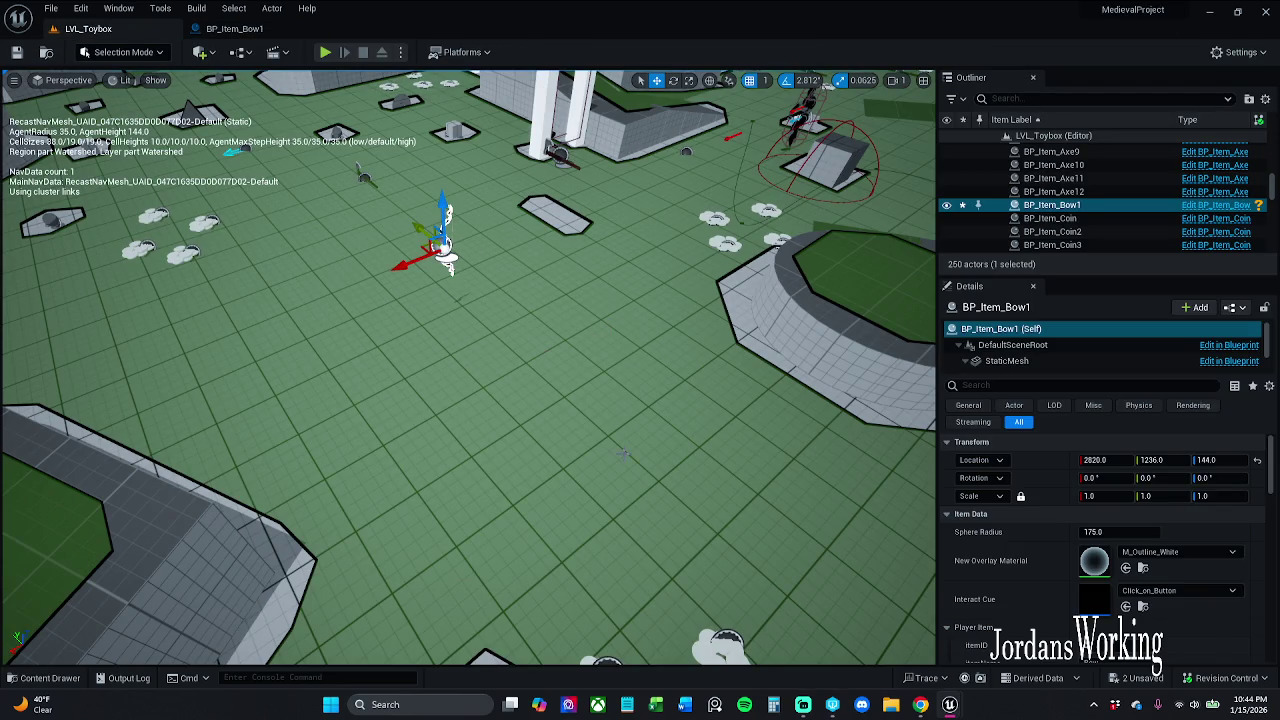
Step: Find the placed bow actor by searching 'bow' in the Outliner and delete it
click(1131, 99)
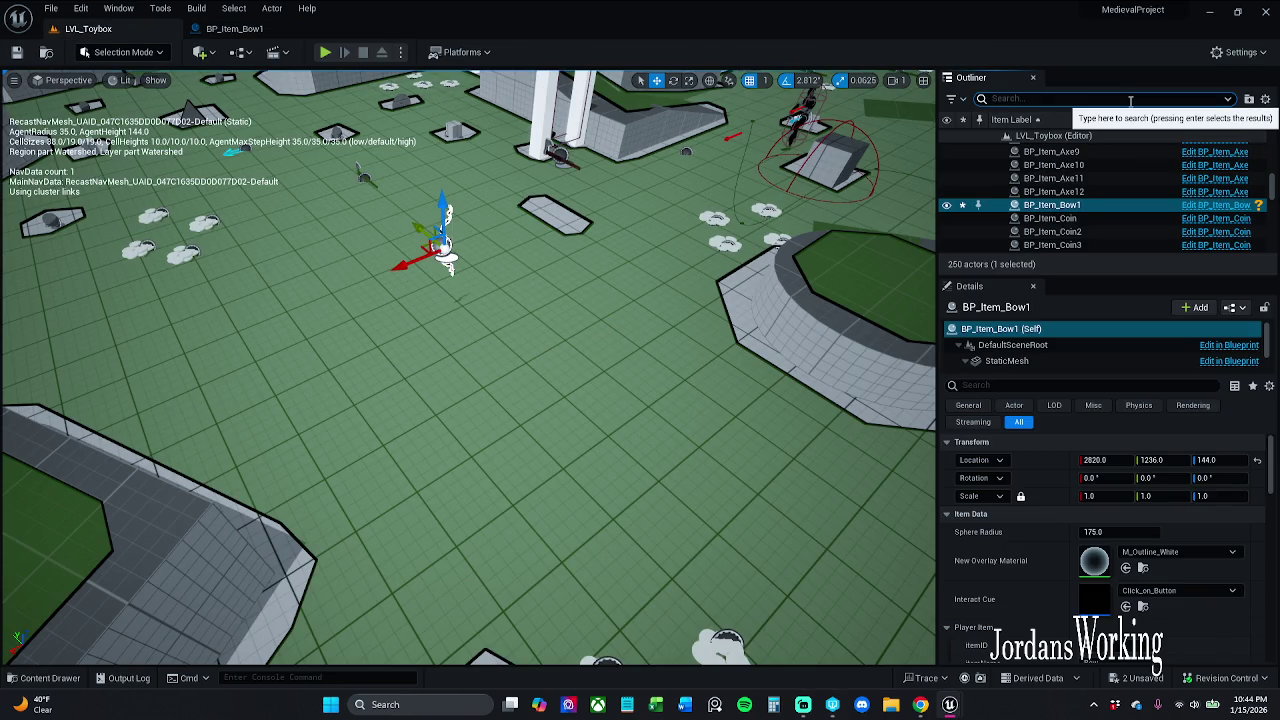
text(bow)
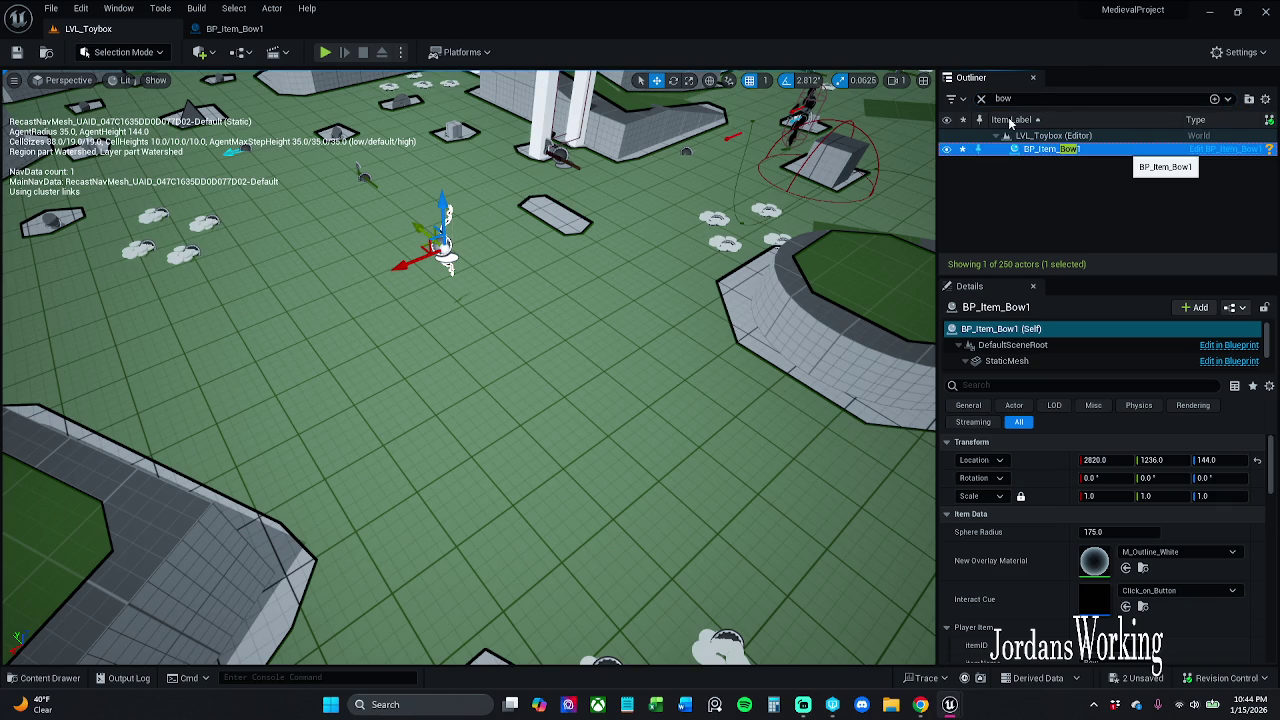
key(Delete)
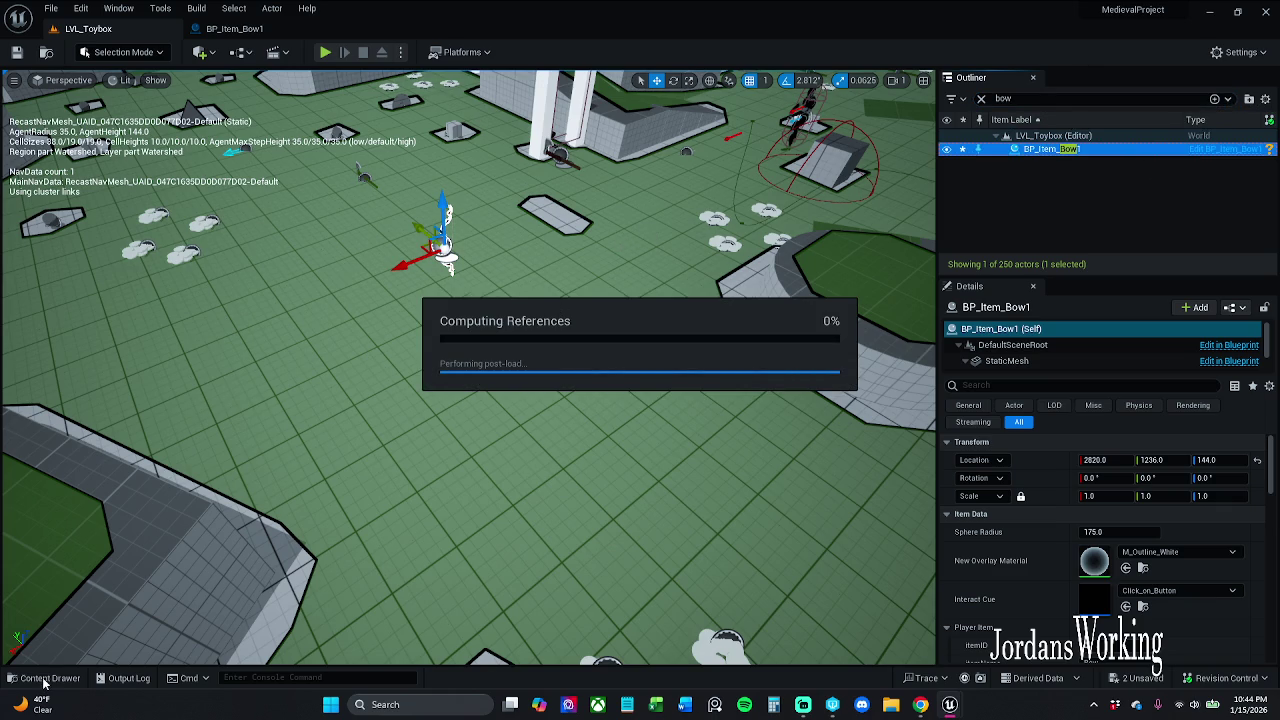
Step: Place BP_Item_Bow1 and BP_Item_Bow pickups in the level, raising BP_Item_Bow1 to Z 76
click(44, 684)
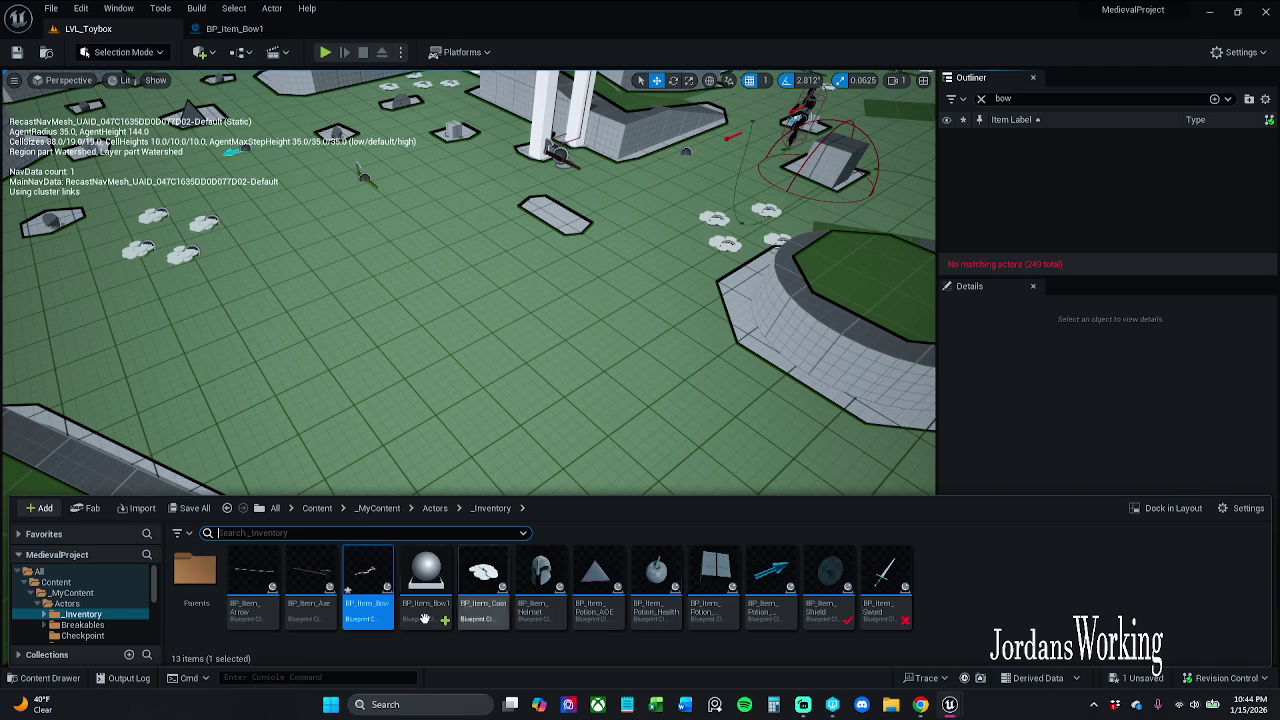
mouse_move(426, 580)
mouse_down()
mouse_move(617, 363)
mouse_move(632, 308)
mouse_up()
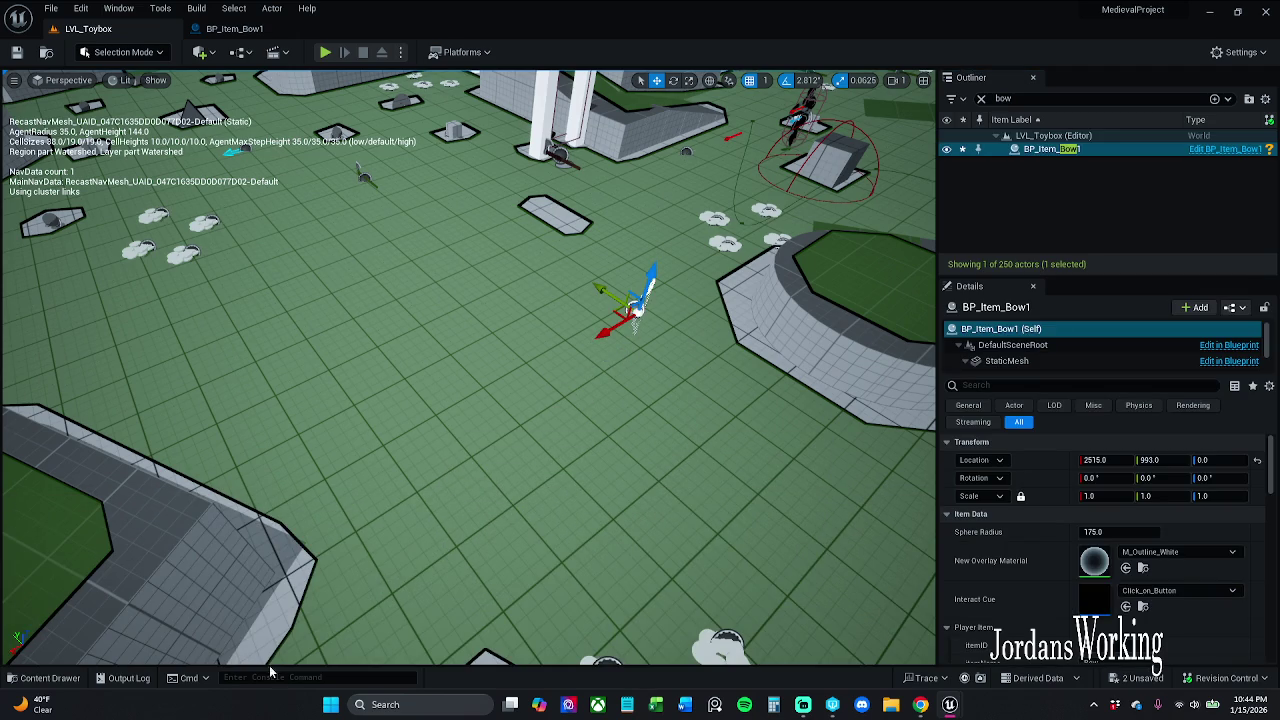
click(78, 679)
click(360, 600)
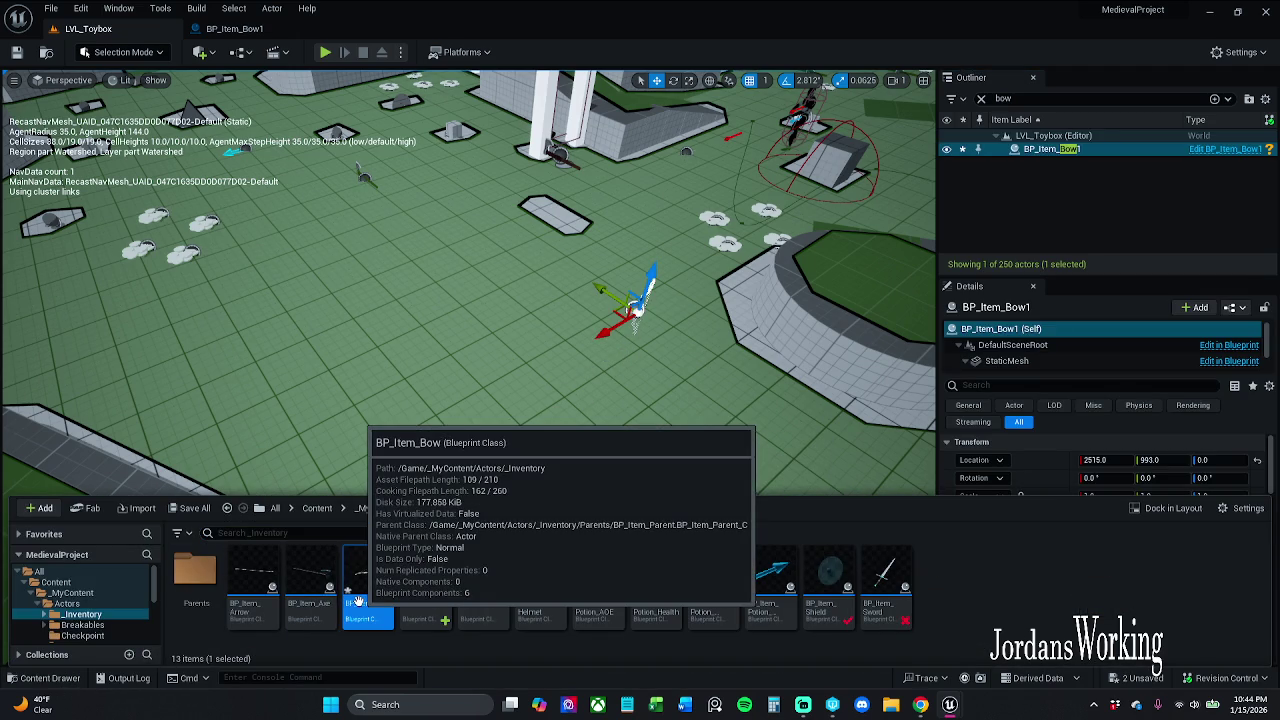
mouse_move(360, 600)
mouse_down()
mouse_move(471, 414)
mouse_move(294, 306)
mouse_move(283, 150)
mouse_up()
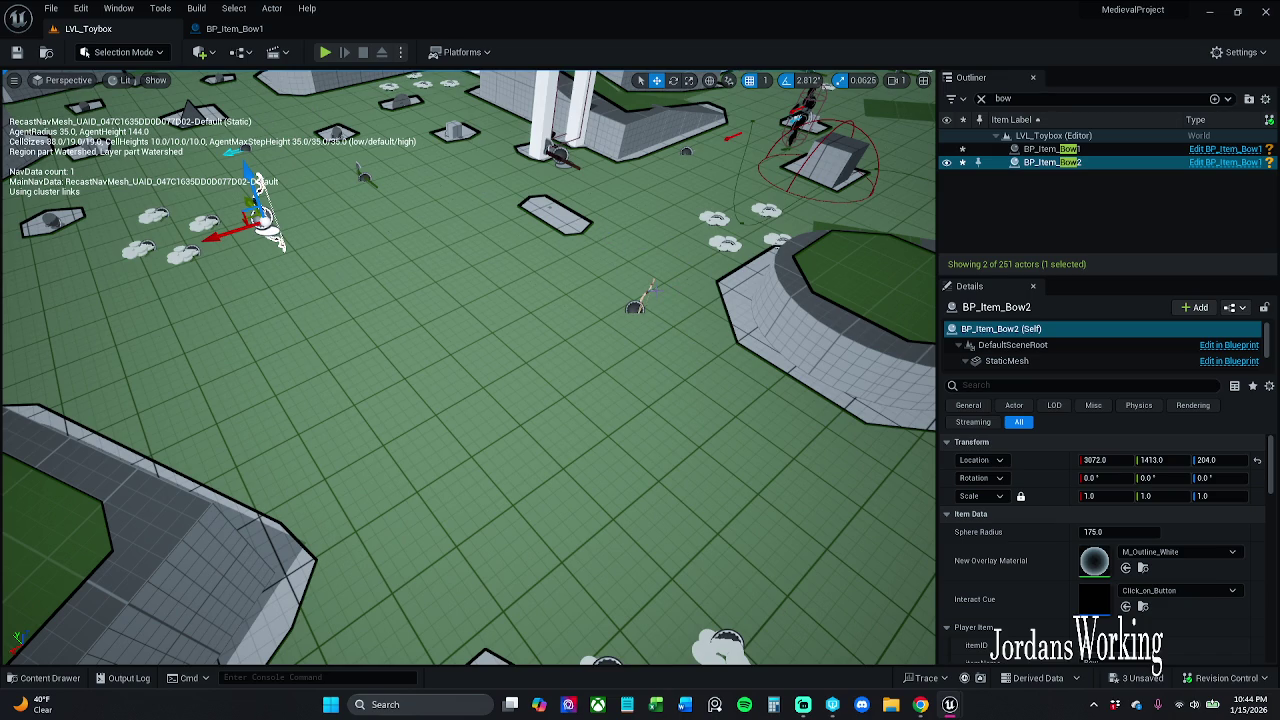
click(281, 245)
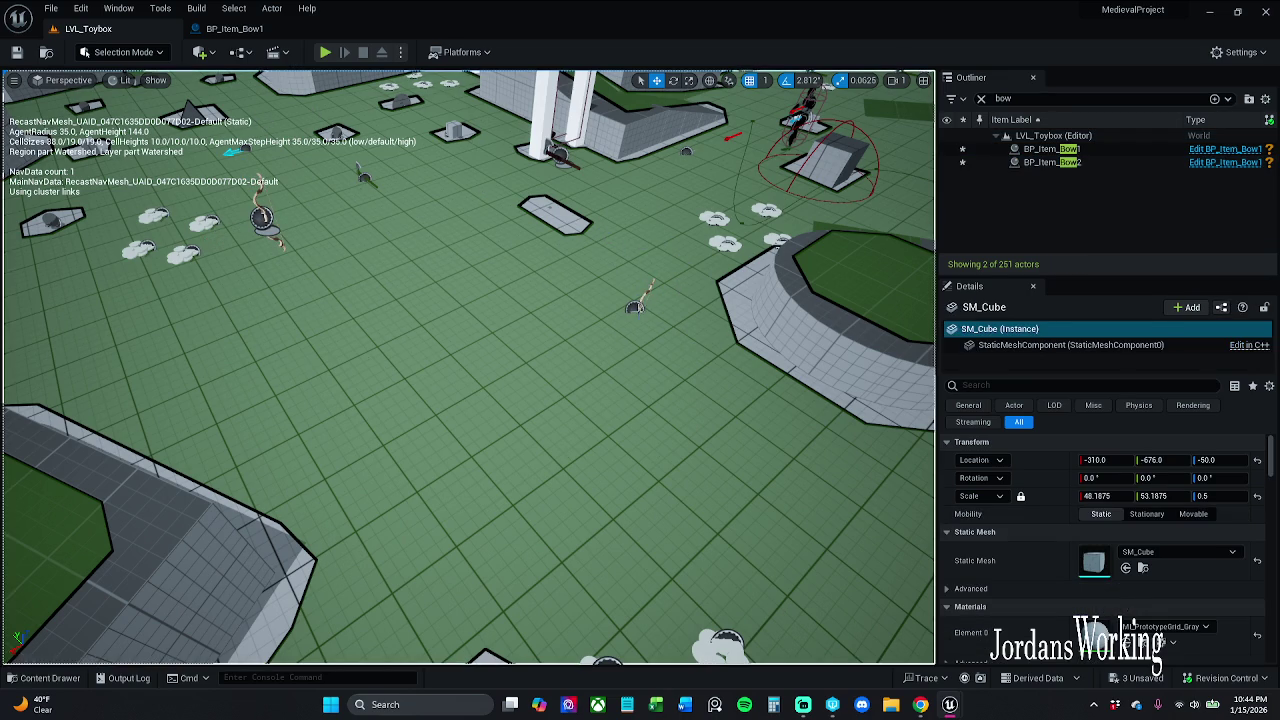
click(635, 307)
drag(641, 284, 652, 252)
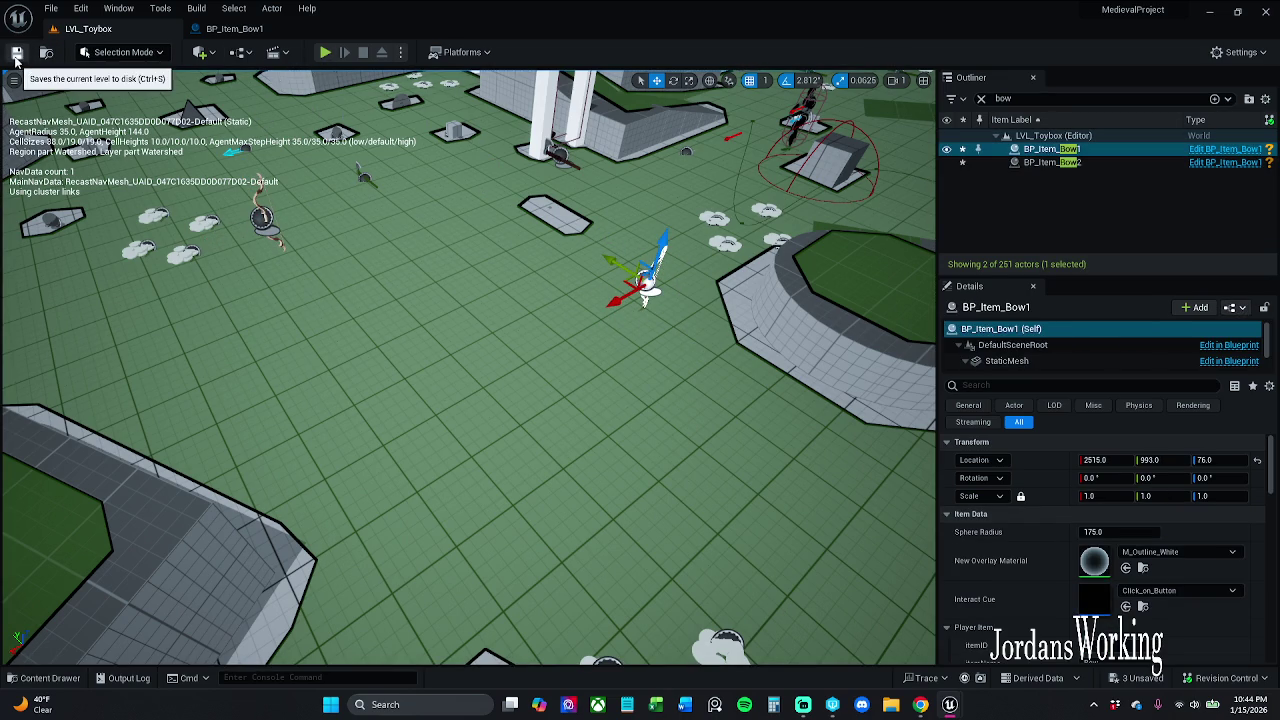
Step: Save the level and briefly playtest it, using the pause menu, then stop with Esc
click(327, 54)
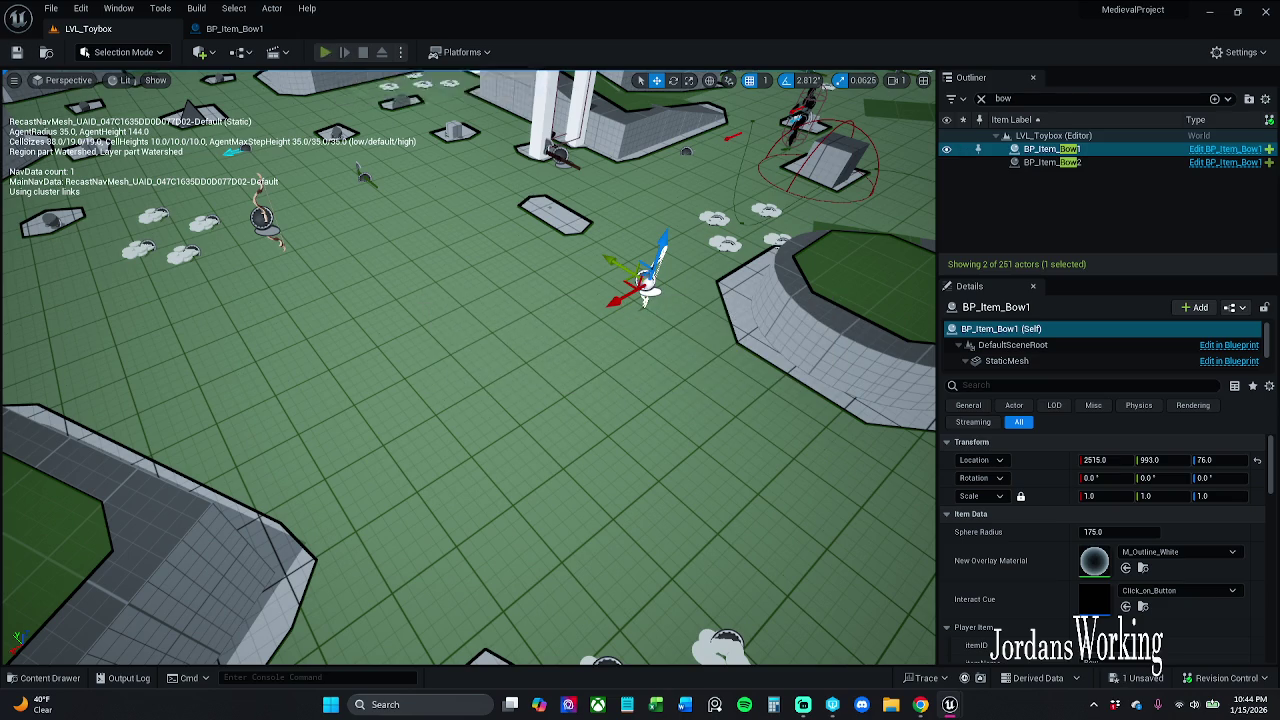
key(p)
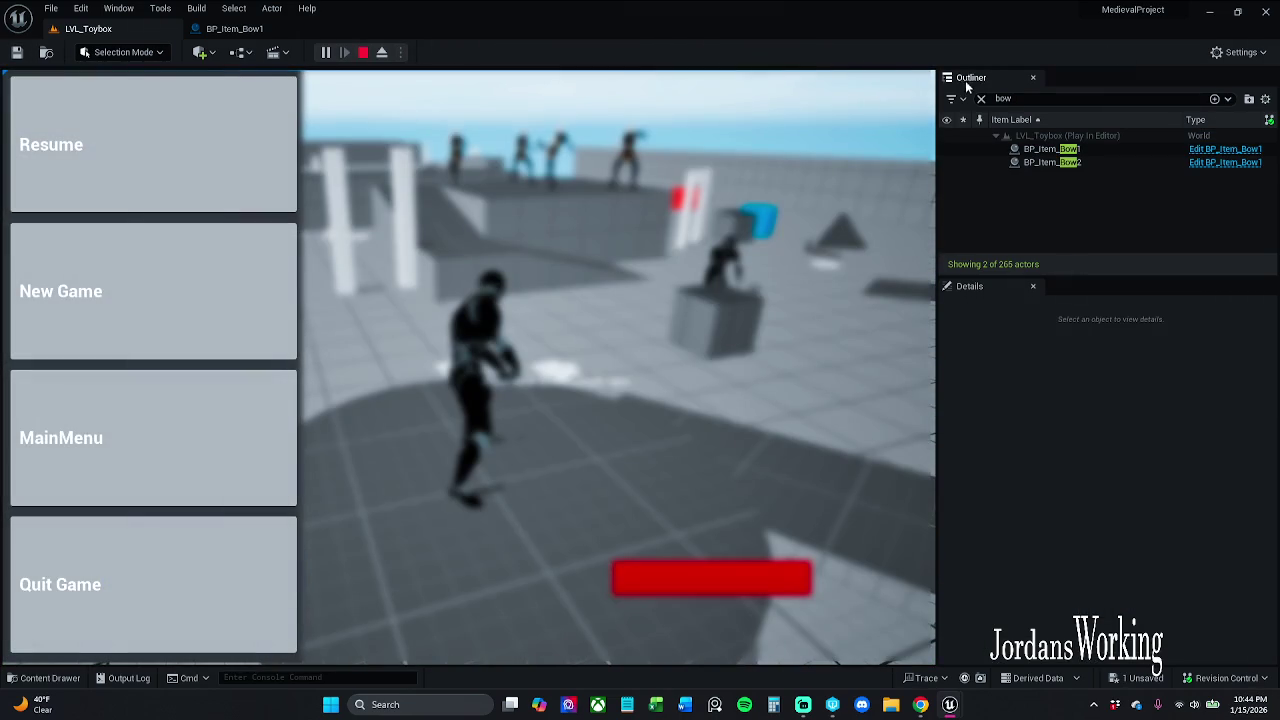
click(981, 98)
click(45, 166)
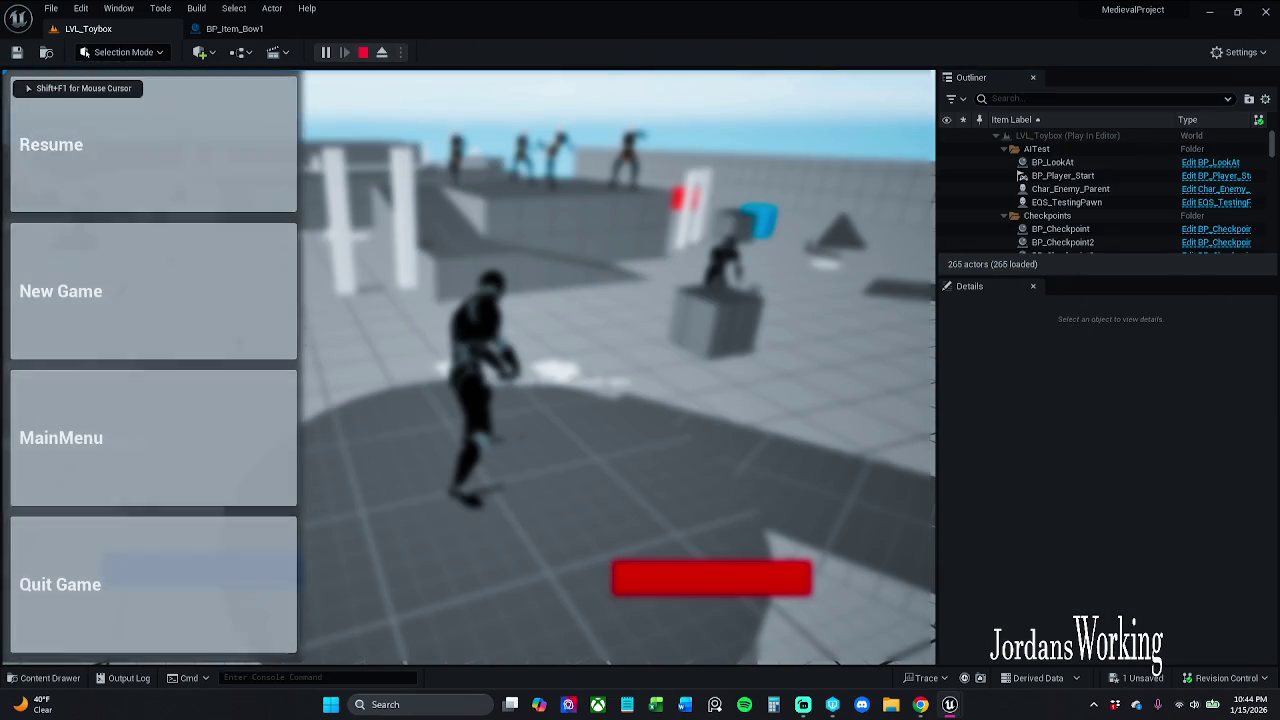
key(w)
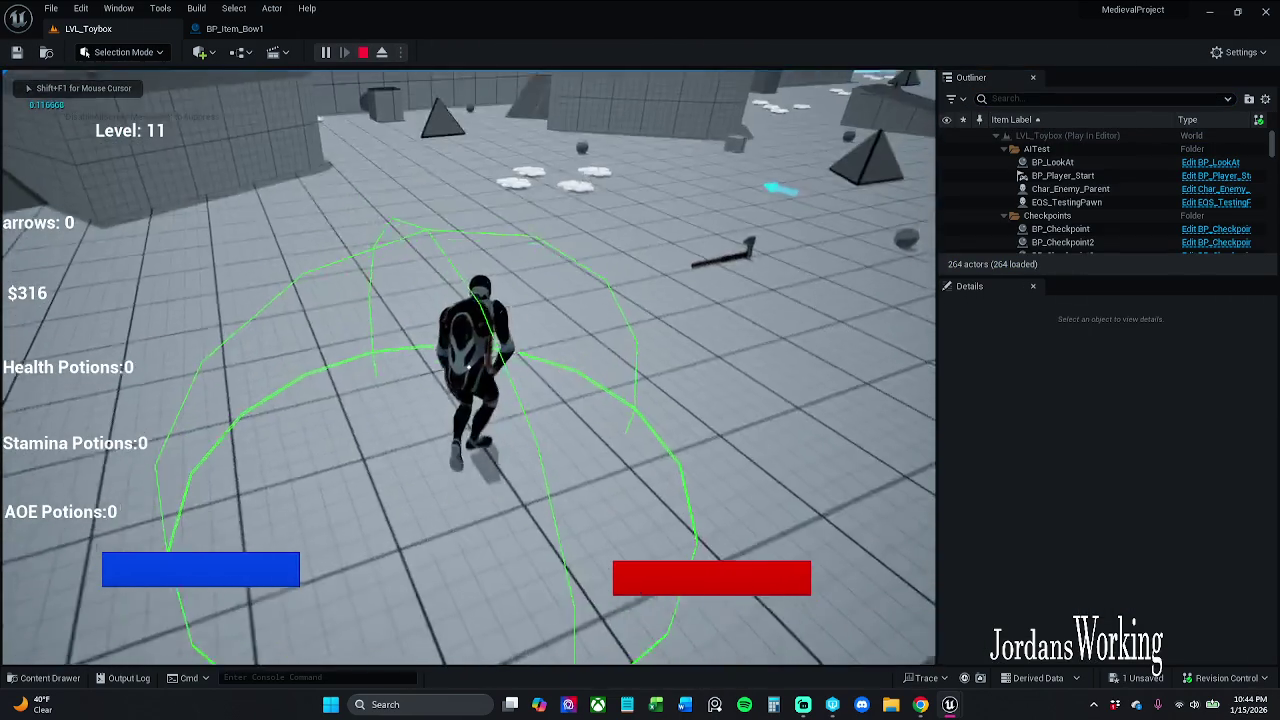
key(Escape)
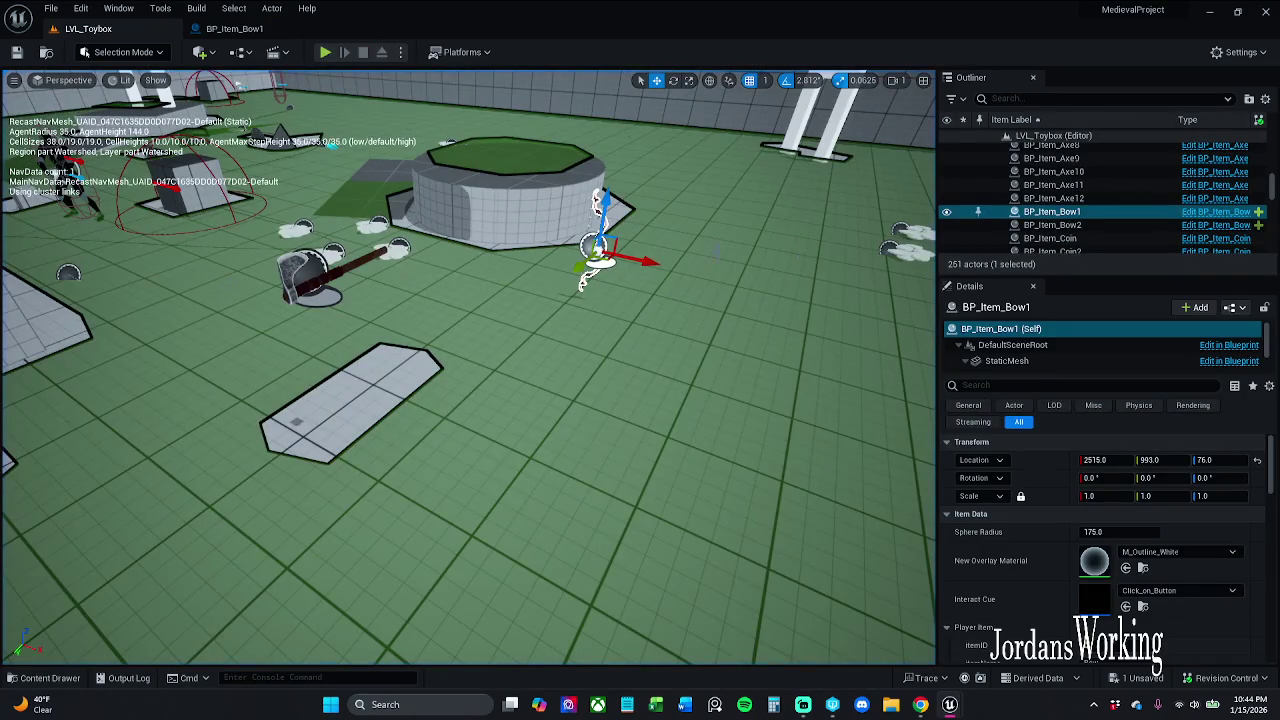
Step: Open BP_Item_Bow1, nudge its Self and Is Valid nodes right, and save with Ctrl+S
click(1215, 212)
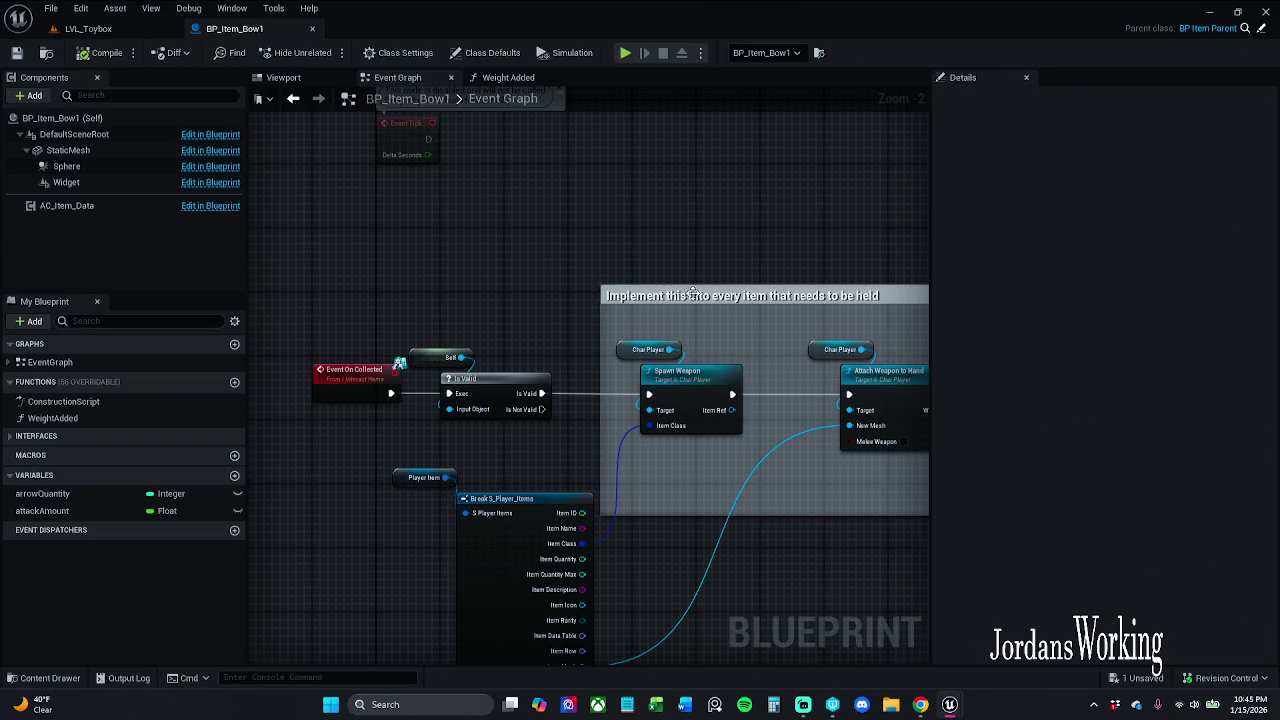
drag(451, 354, 460, 356)
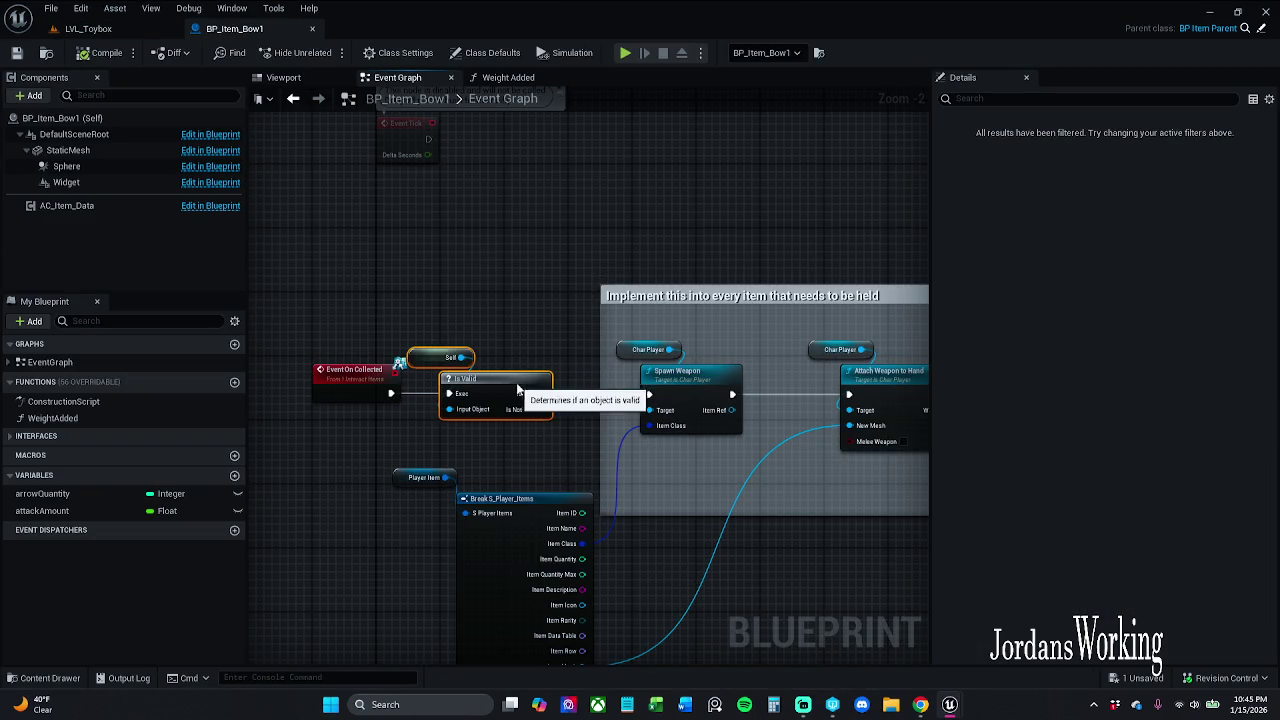
click(480, 326)
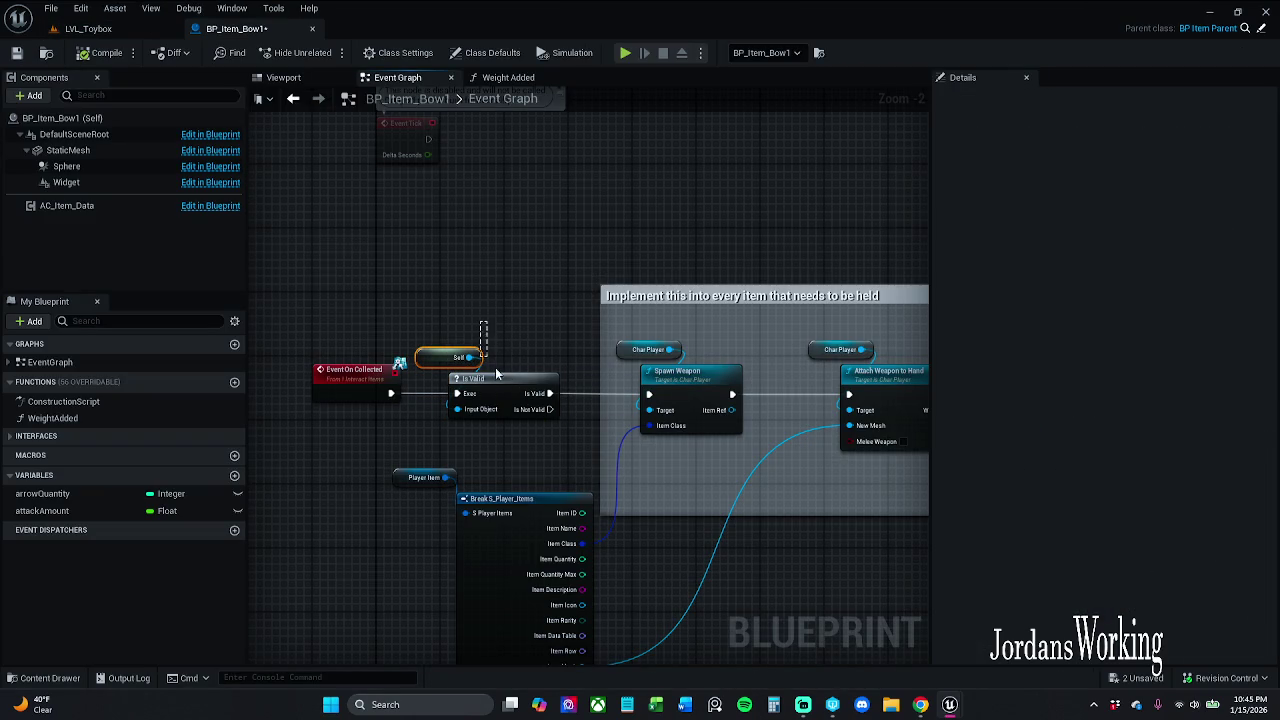
drag(484, 354, 492, 356)
click(452, 382)
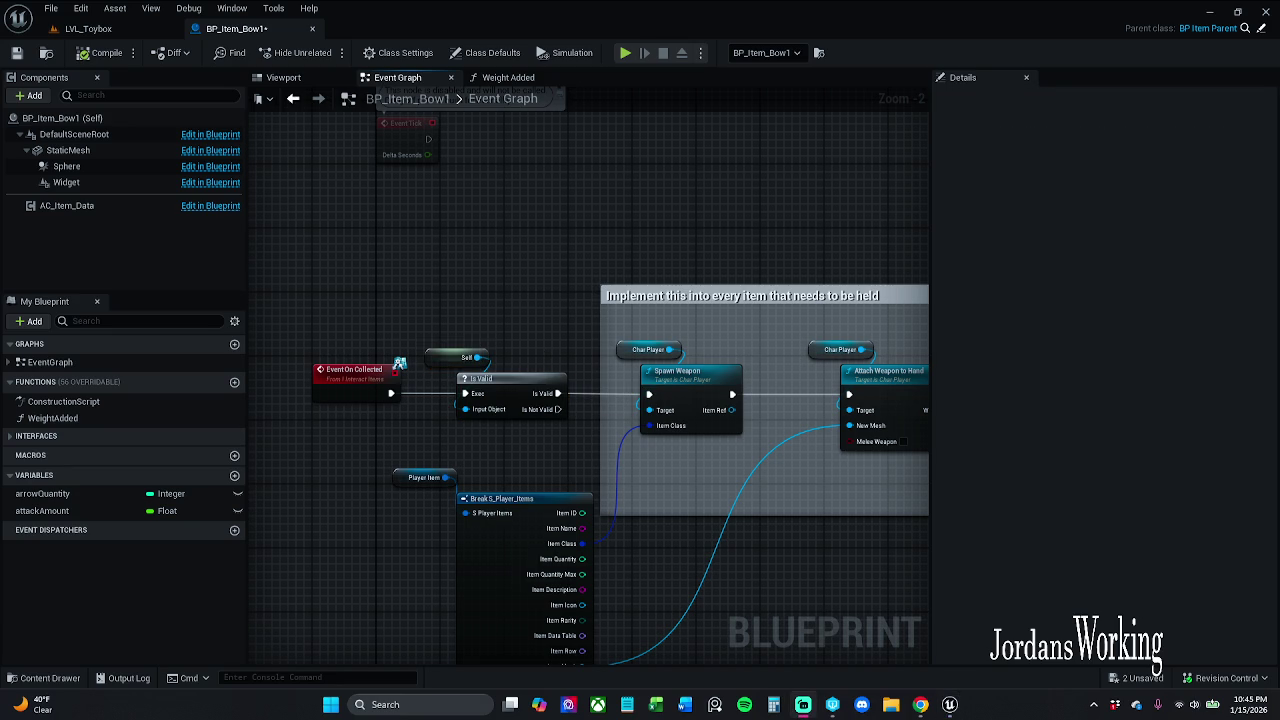
click(110, 430)
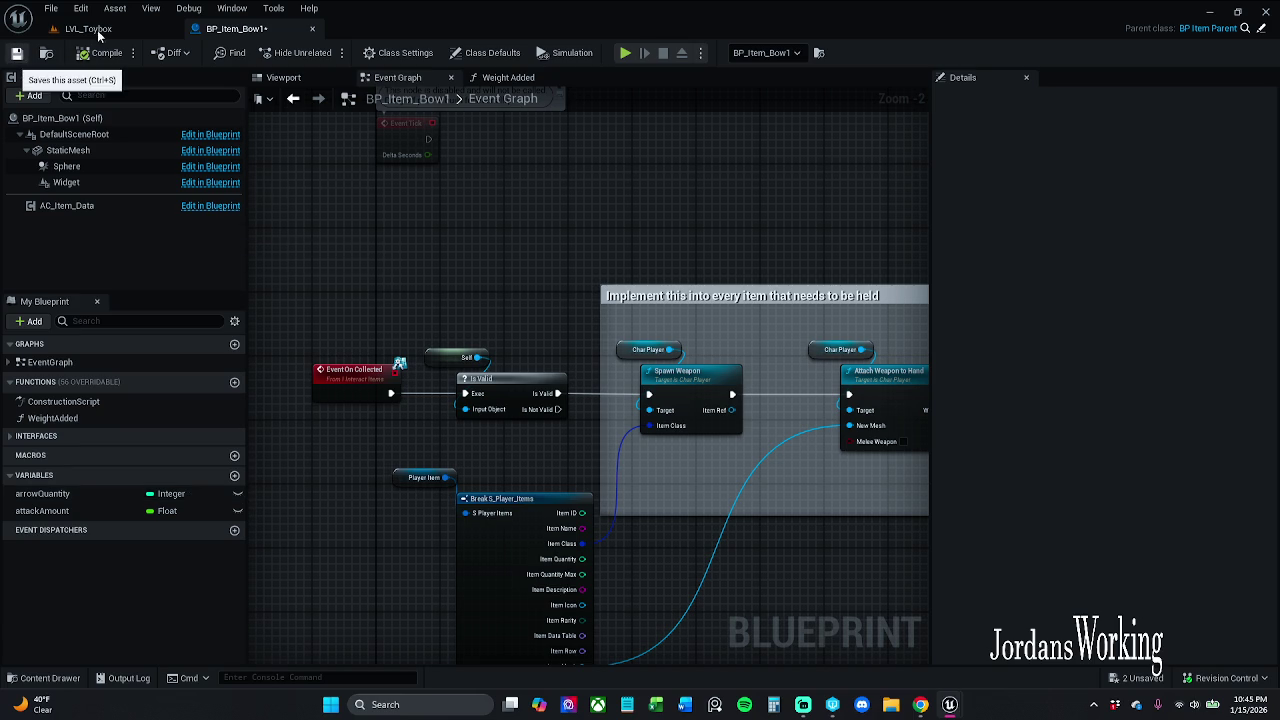
key(ctrl+s)
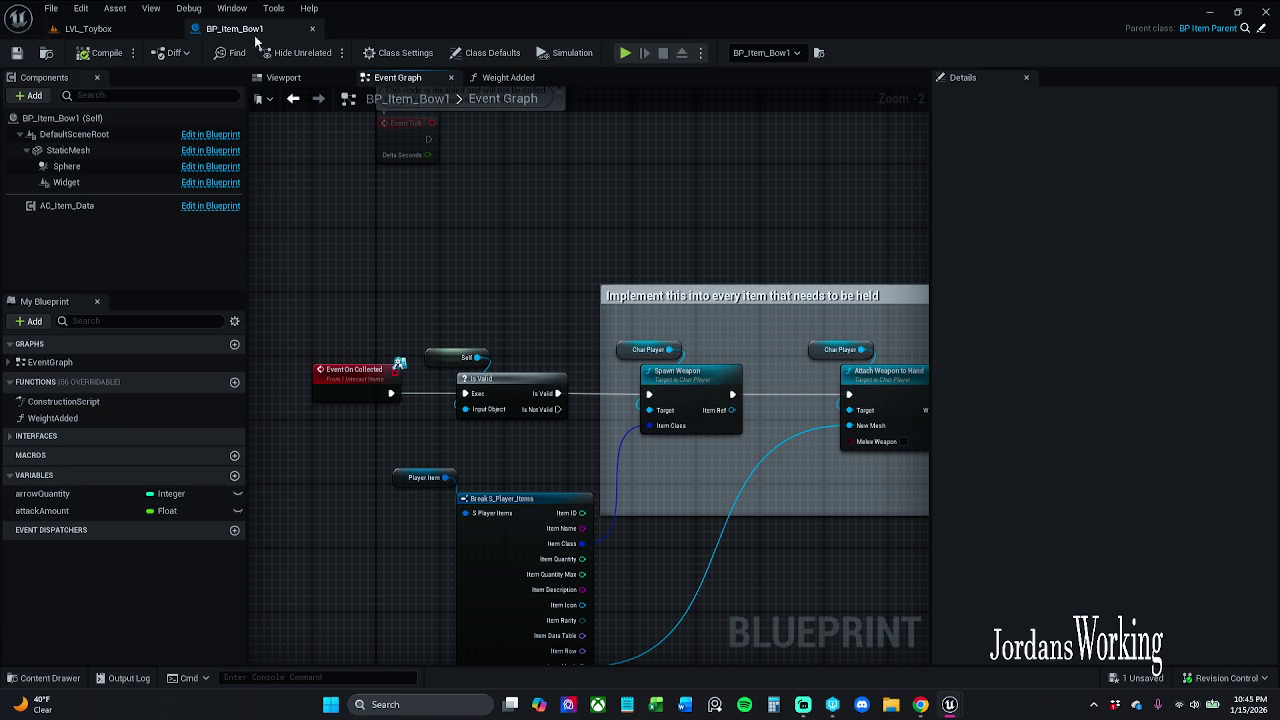
Step: Check the Weight Added graph and Event Graph, then inspect the StaticMesh component's properties
click(480, 77)
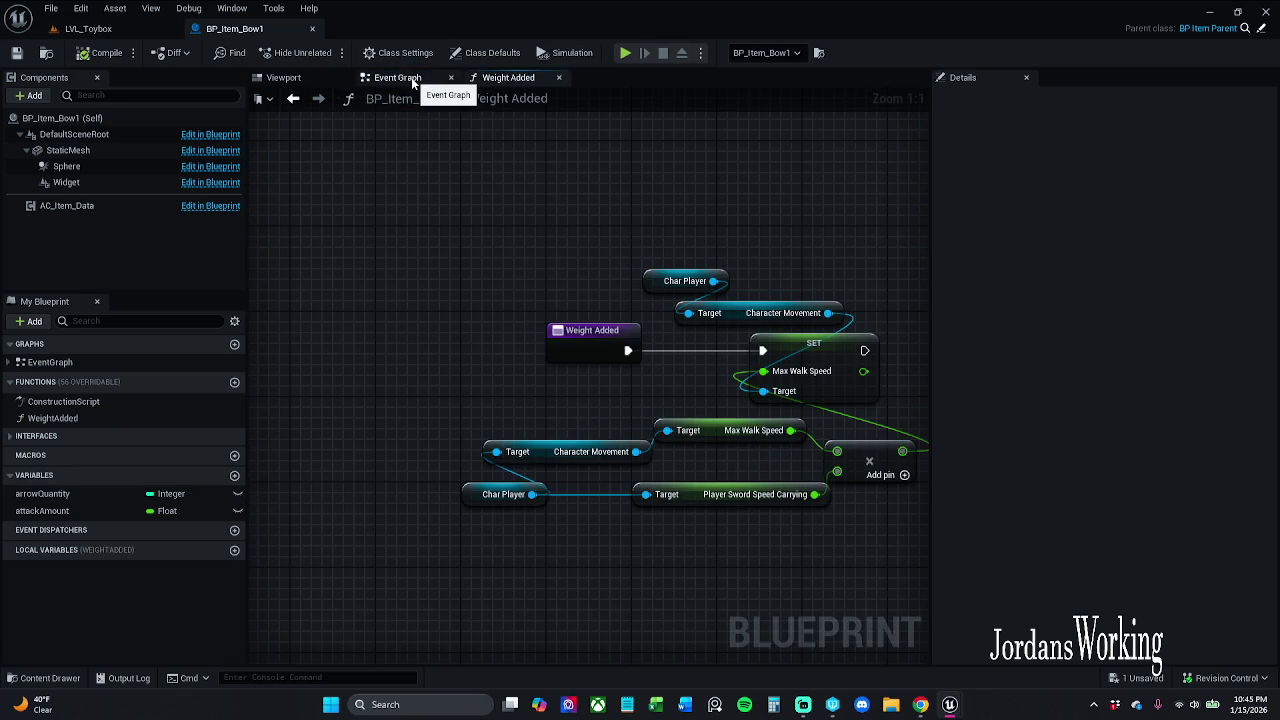
click(411, 77)
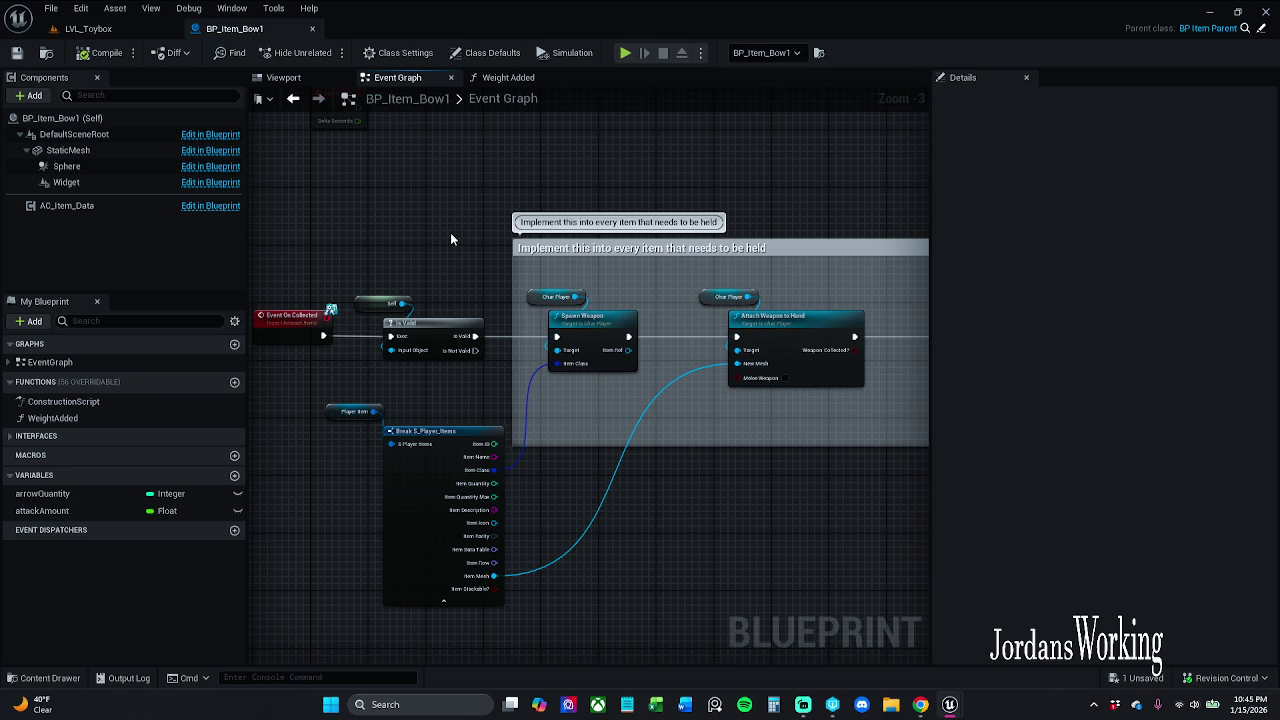
drag(450, 238, 474, 238)
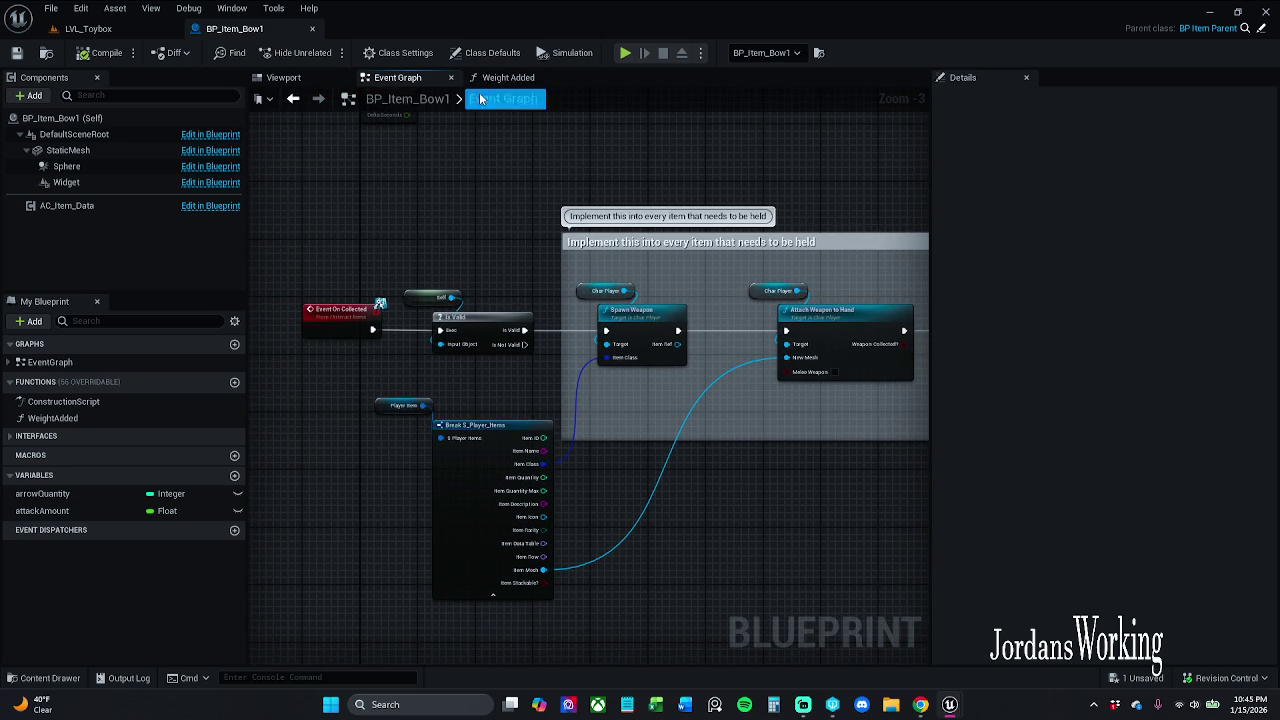
click(70, 150)
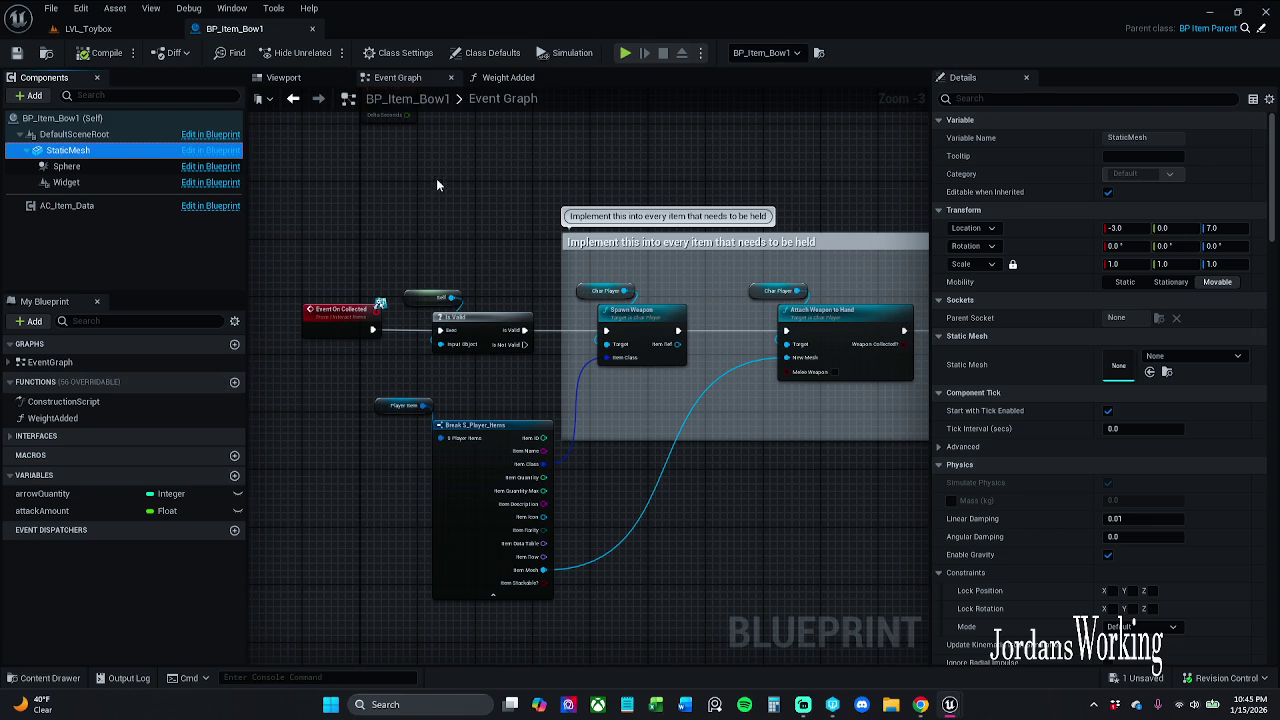
Step: Set BP_Item_Bow1's itemMesh class default to SM_Bow and compile
click(490, 52)
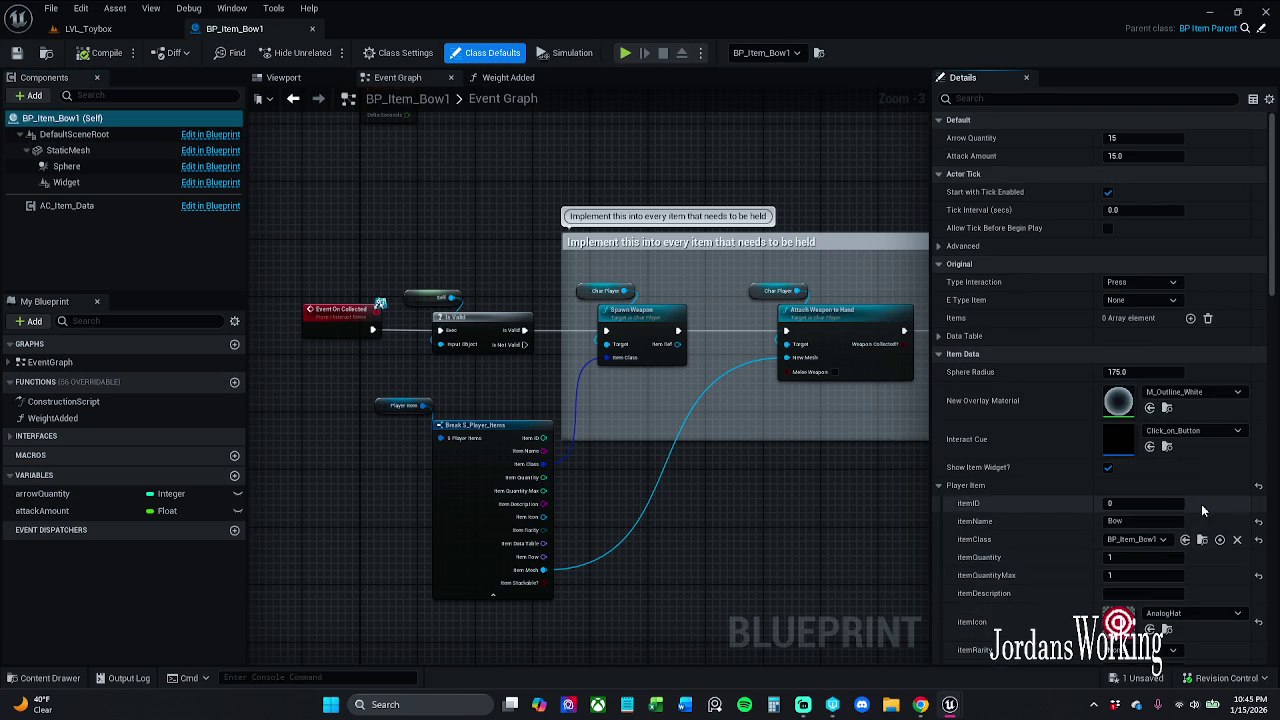
scroll(1195, 505, down, 3)
scroll(1192, 511, down, 2)
click(1190, 557)
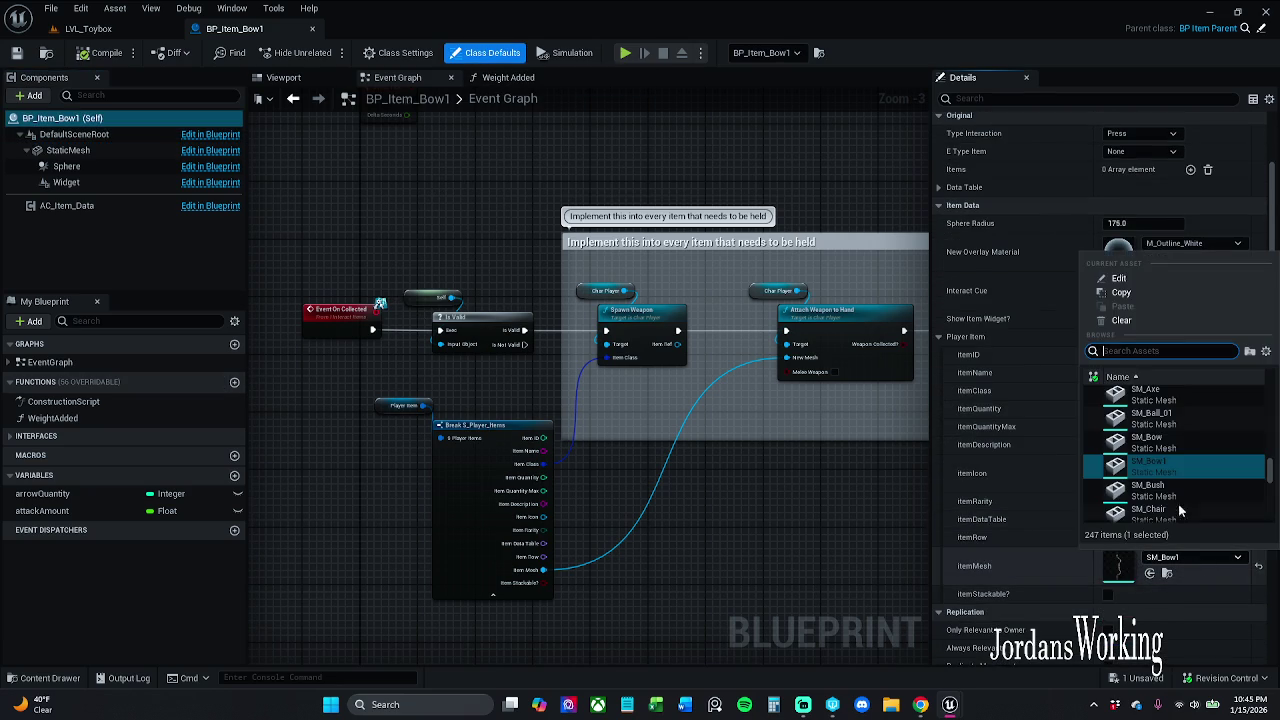
click(1160, 442)
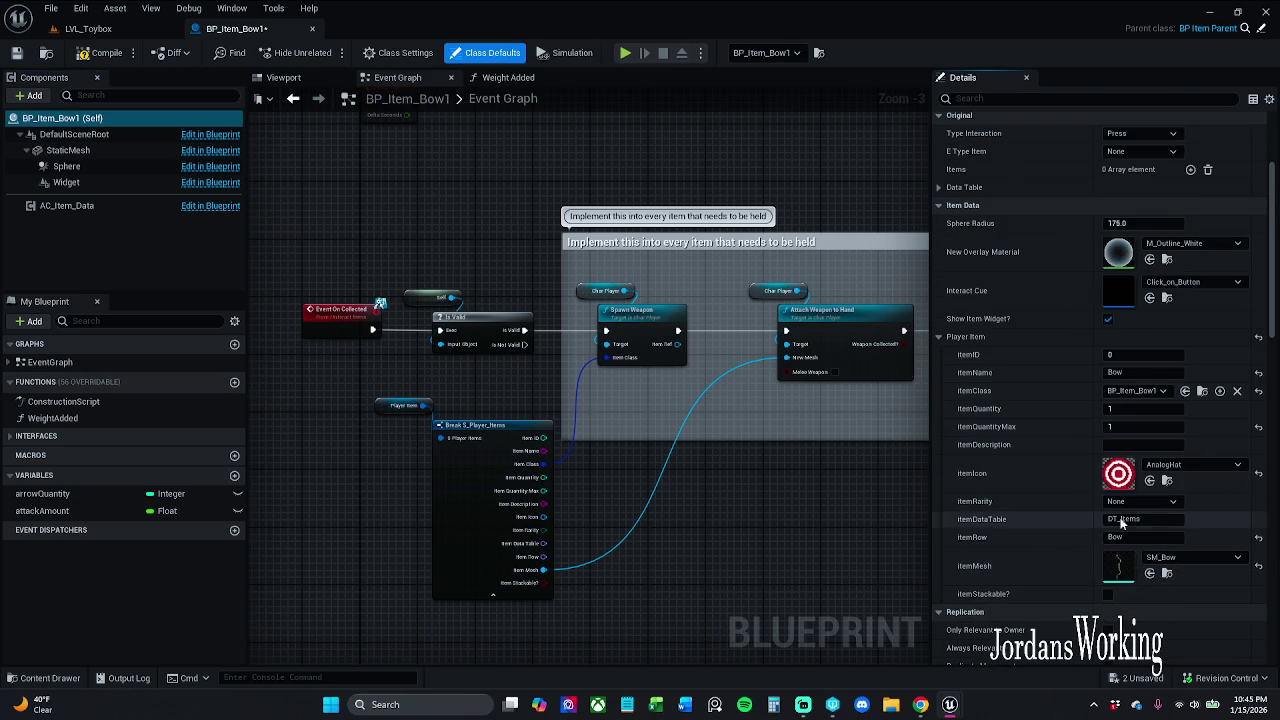
click(100, 53)
Step: Return to LVL_Toybox and start a playtest
click(150, 29)
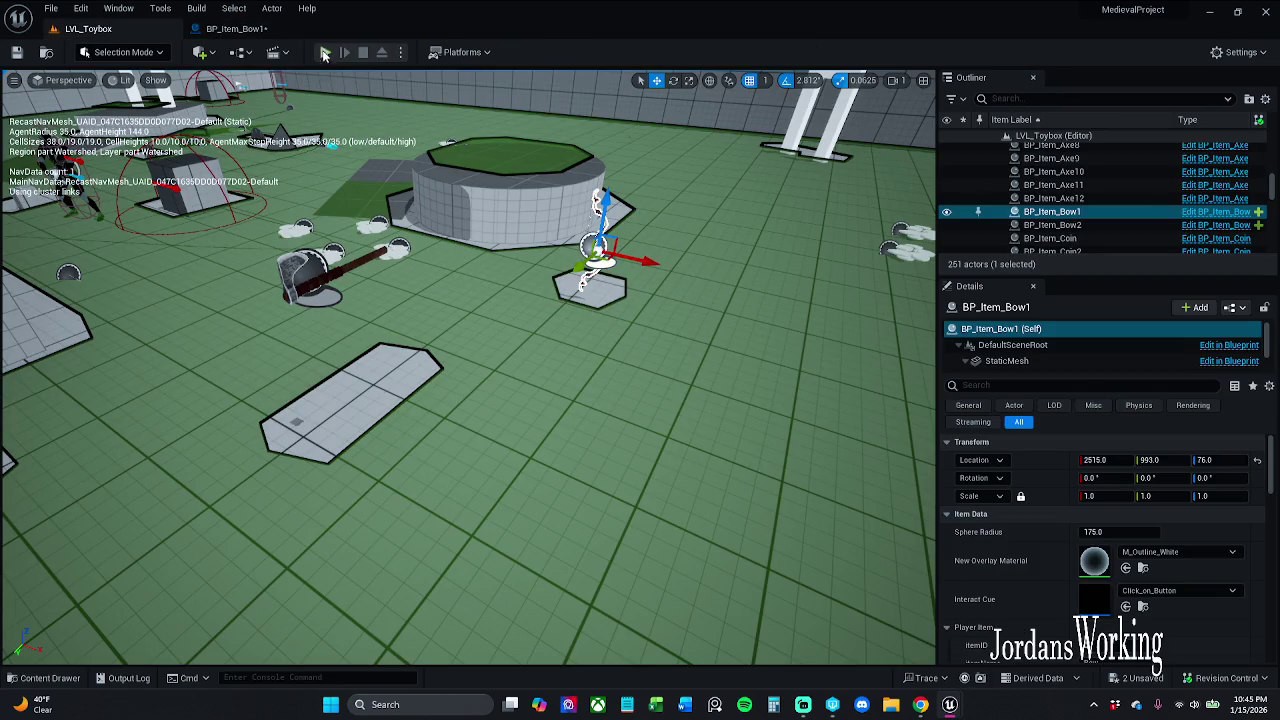
scroll(1200, 600, down, 4)
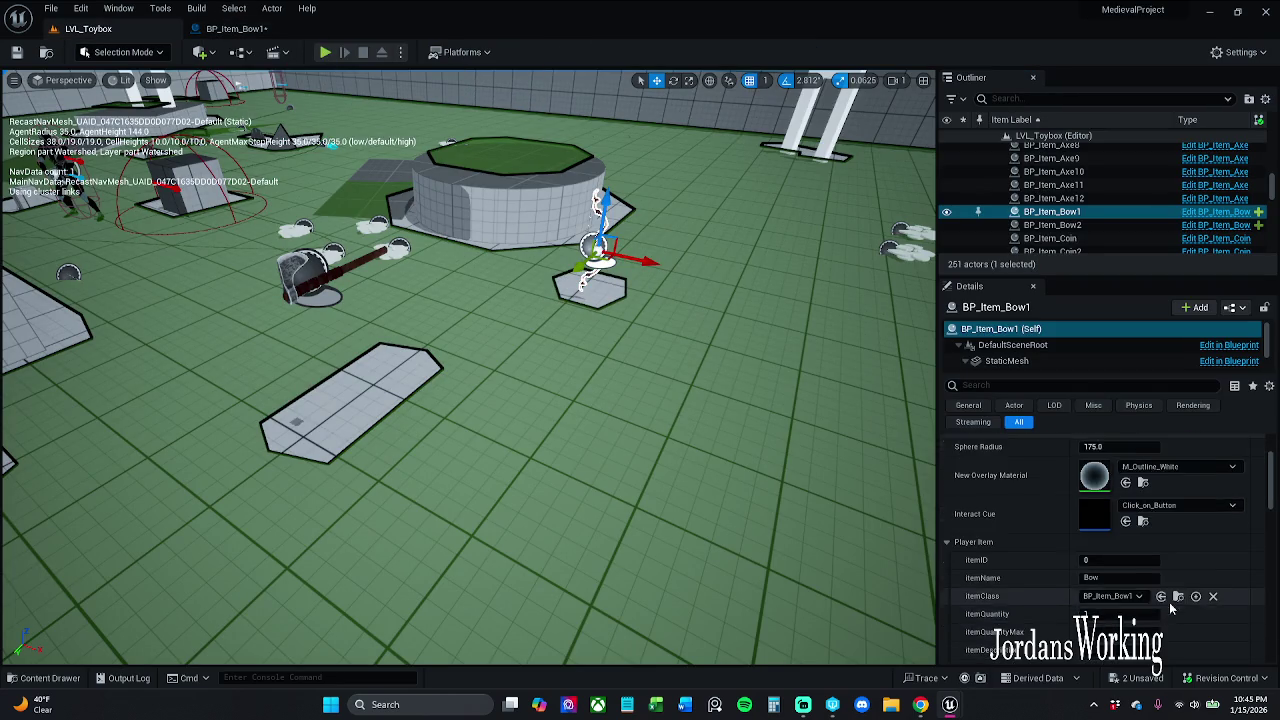
scroll(1185, 594, down, 2)
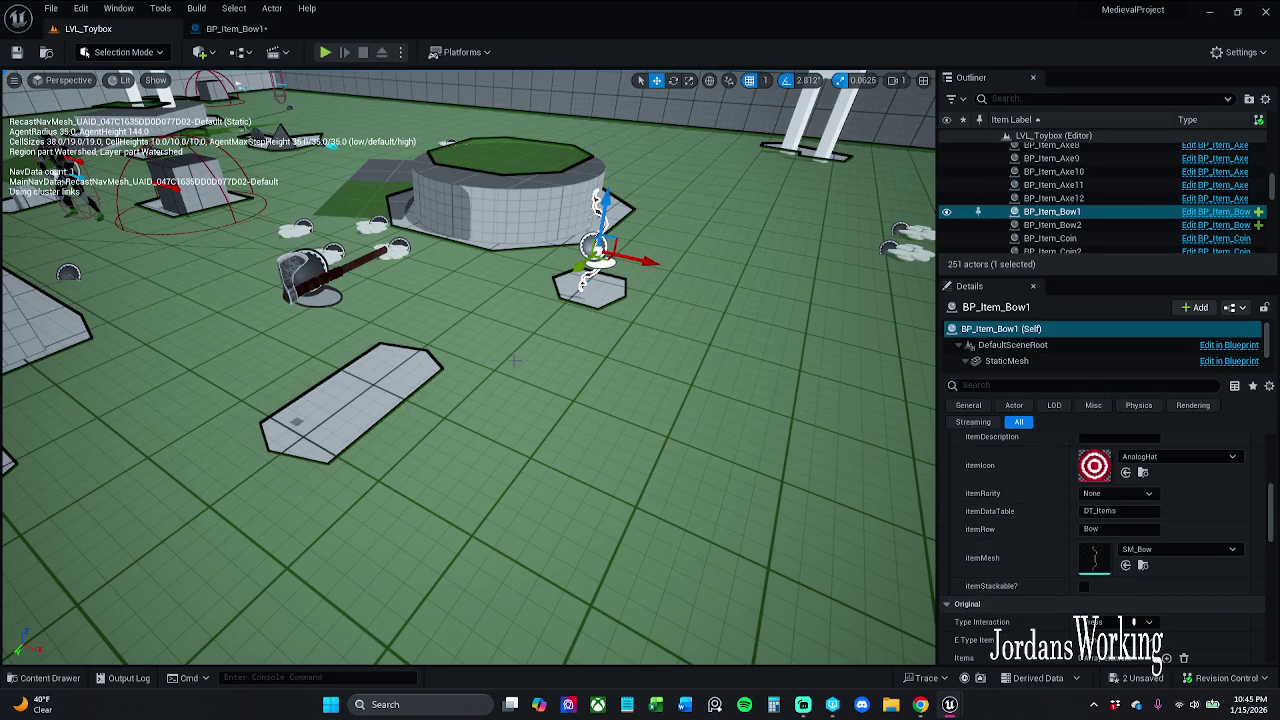
click(331, 53)
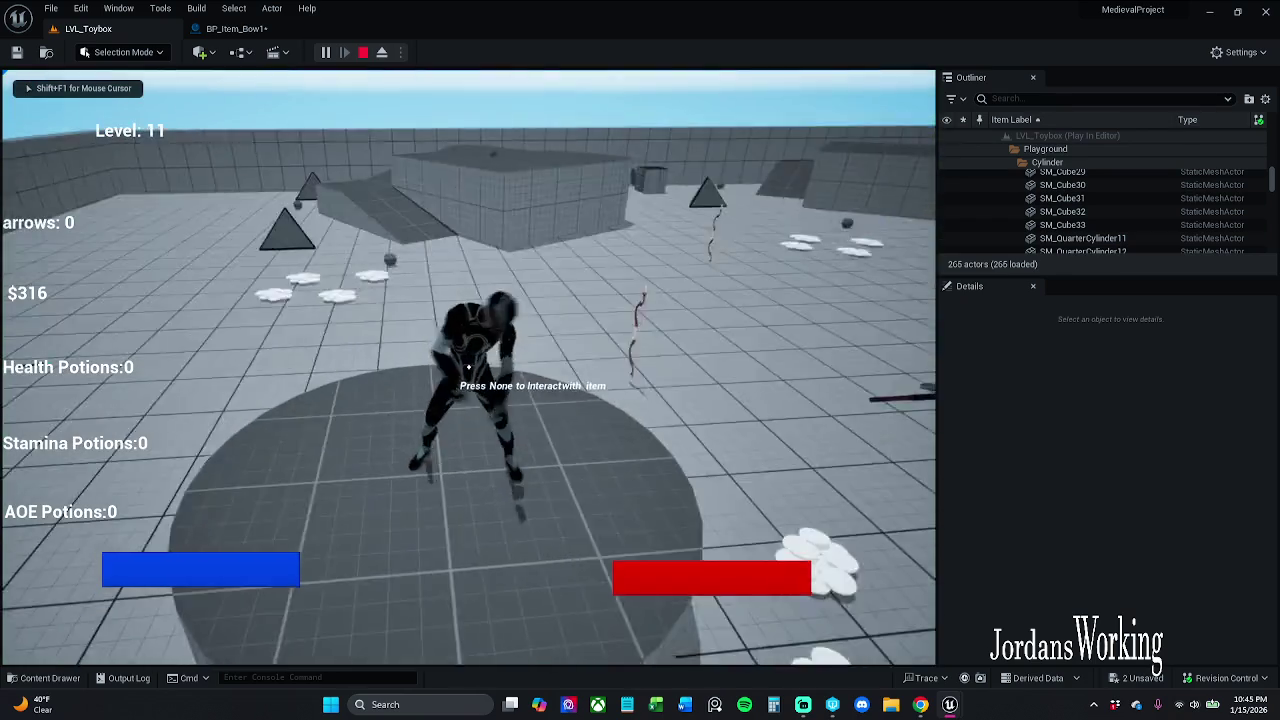
Step: Pick up the bow, aim it, and fire an arrow
key(w)
key(e)
right_click(468, 367)
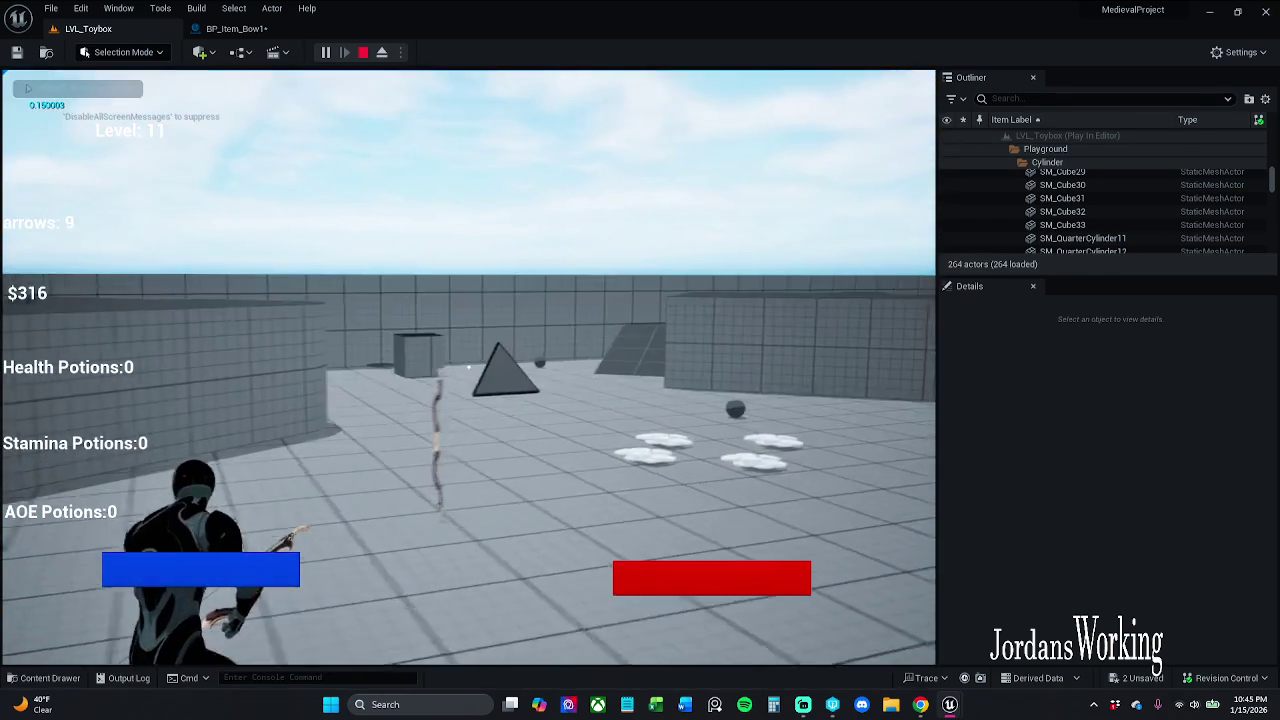
click(468, 367)
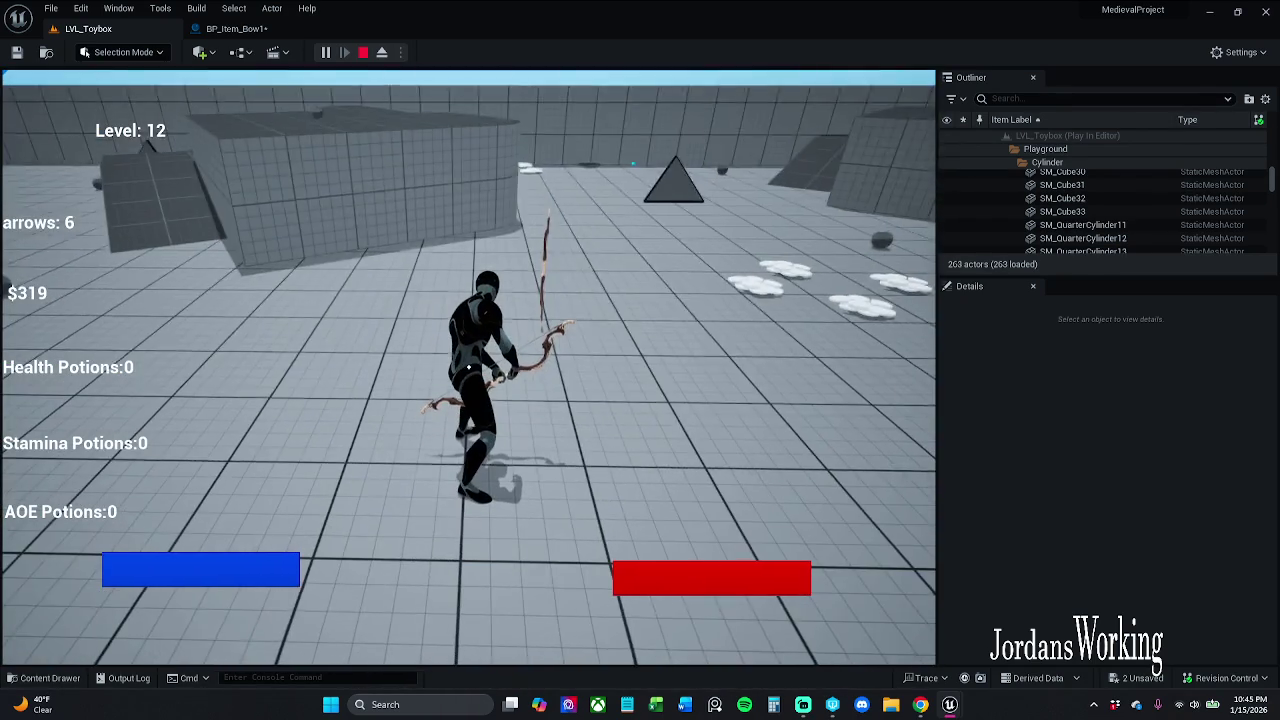
Step: Run around collecting arrows, the stamina potion and coins, then end the session with Esc
key(w)
key(e)
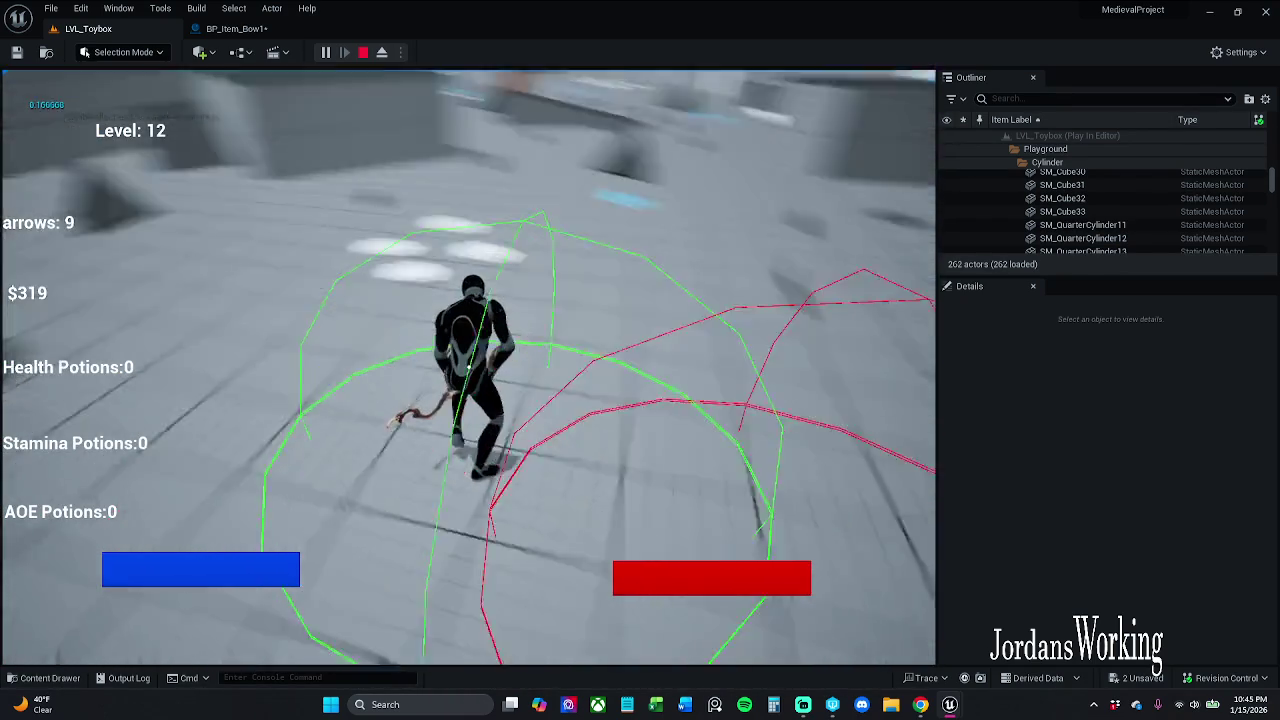
key(w)
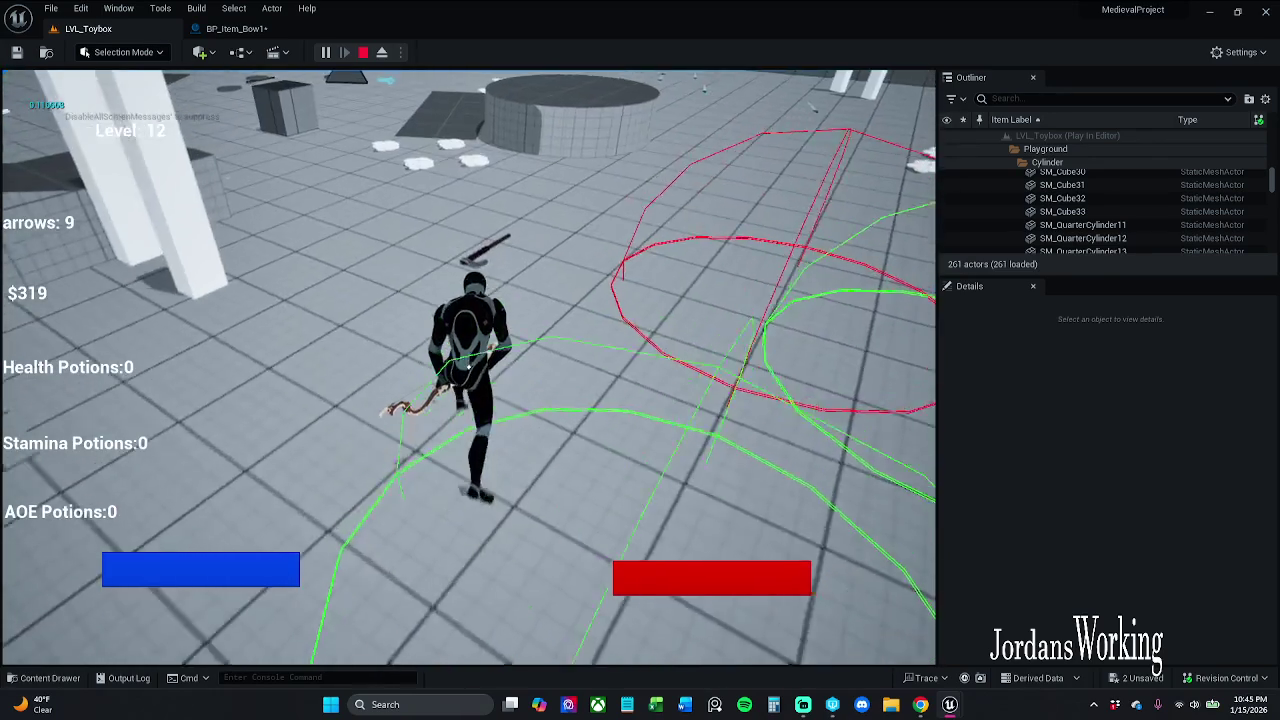
key(w)
key(e)
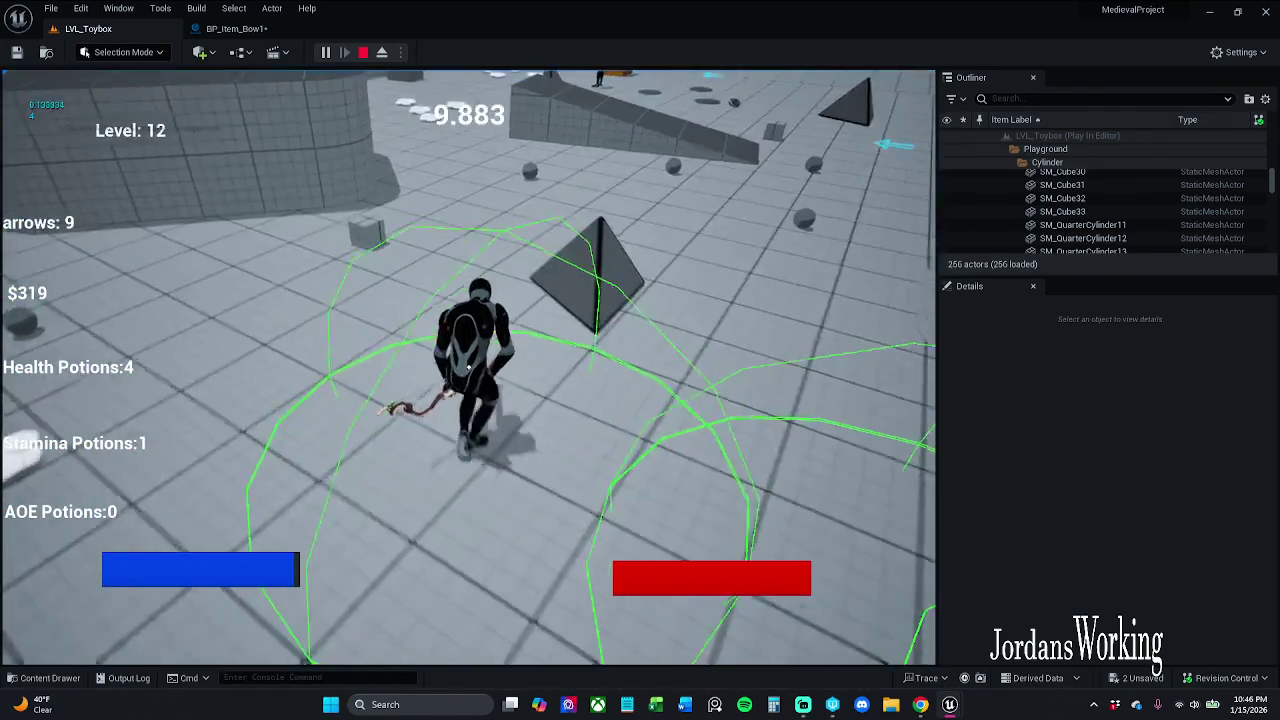
key(w)
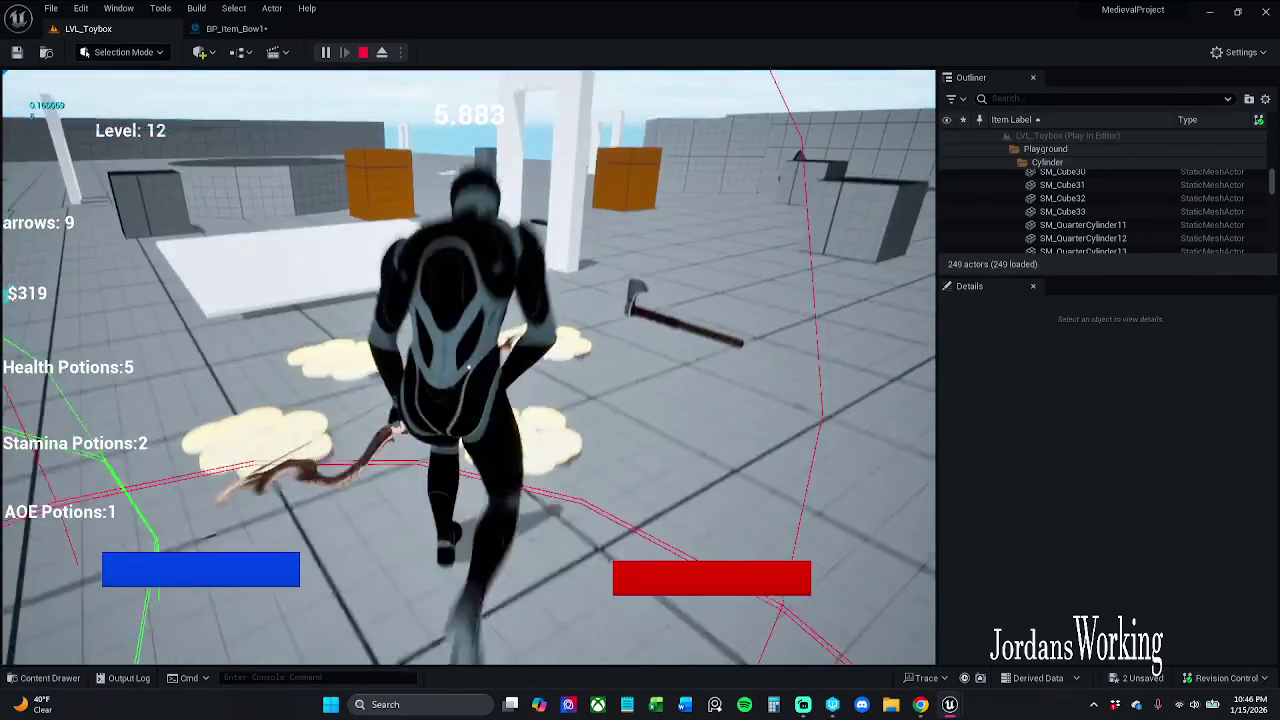
key(w)
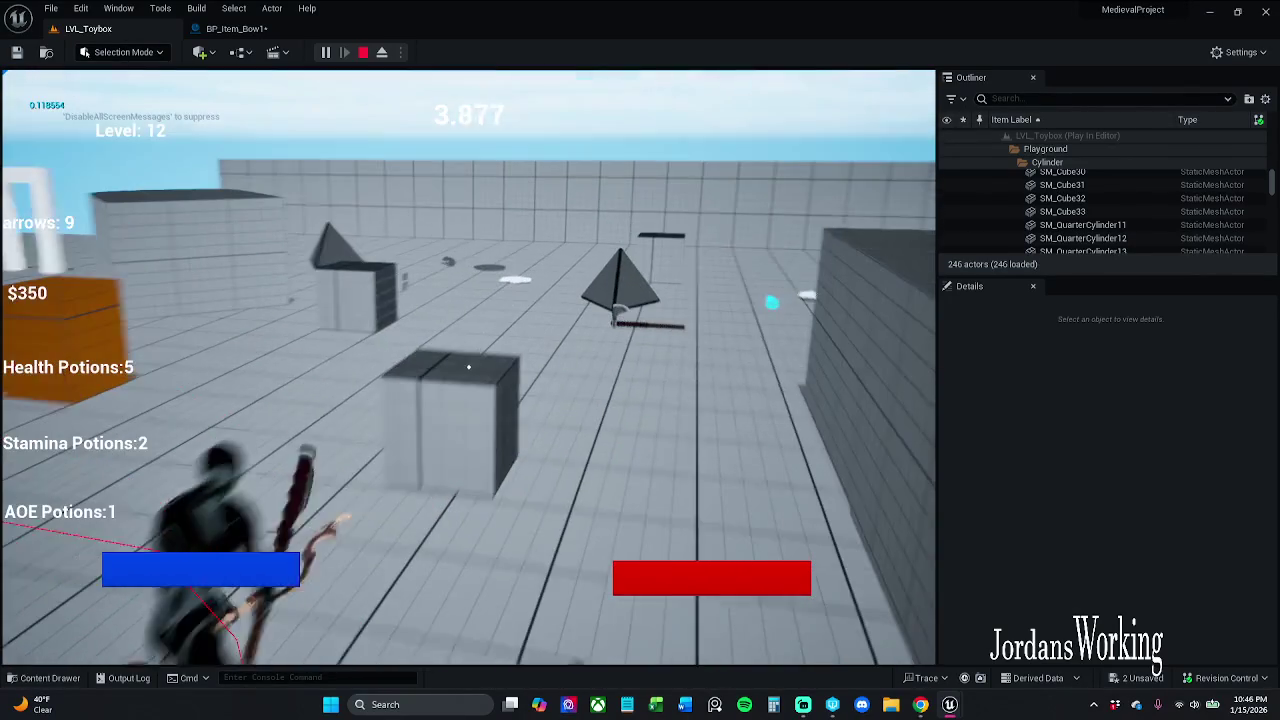
key(Escape)
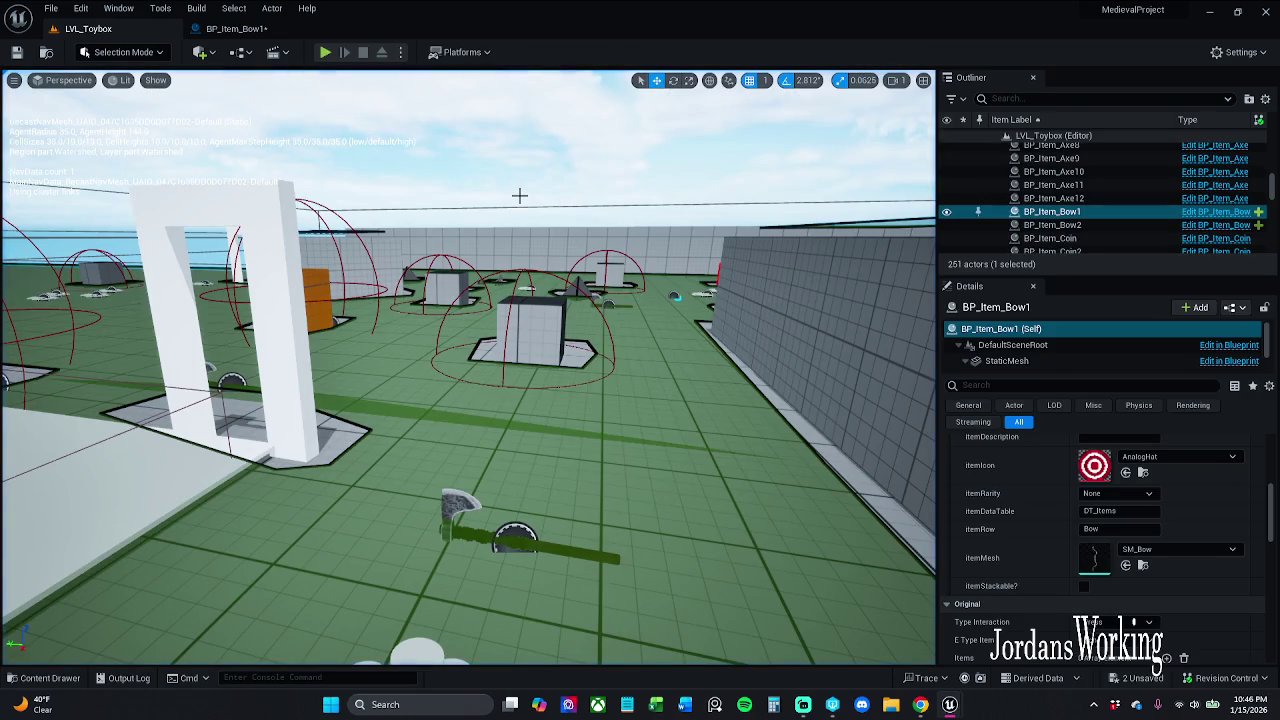
Step: Save BP_Item_Bow1, then Save All, checking out BP_Item_Bow so it can be saved
click(236, 28)
click(17, 53)
click(50, 8)
mouse_move(95, 58)
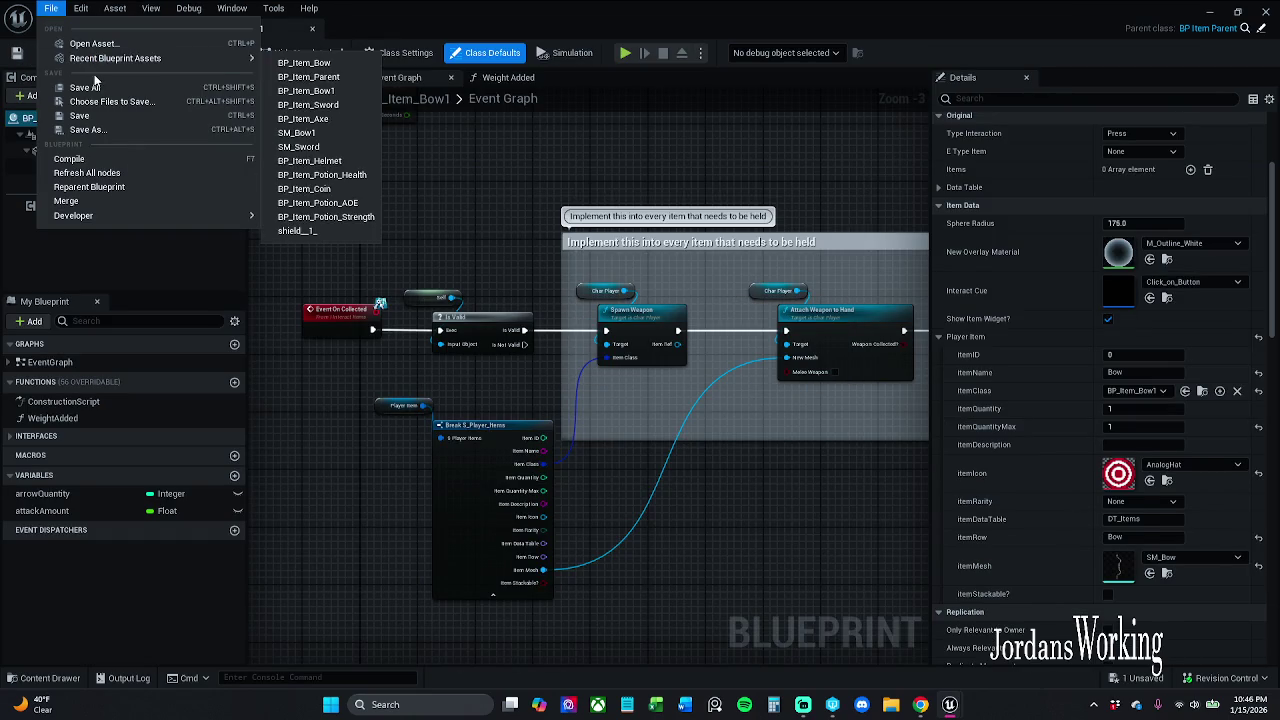
click(90, 87)
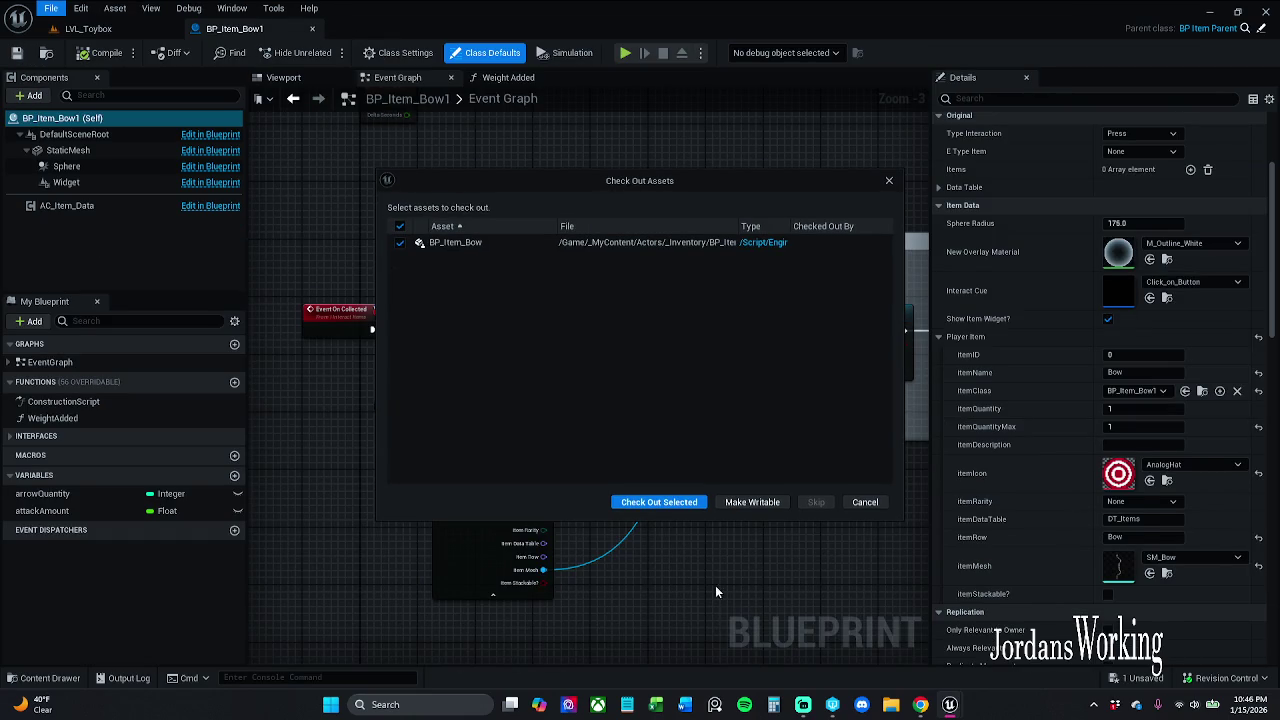
click(655, 502)
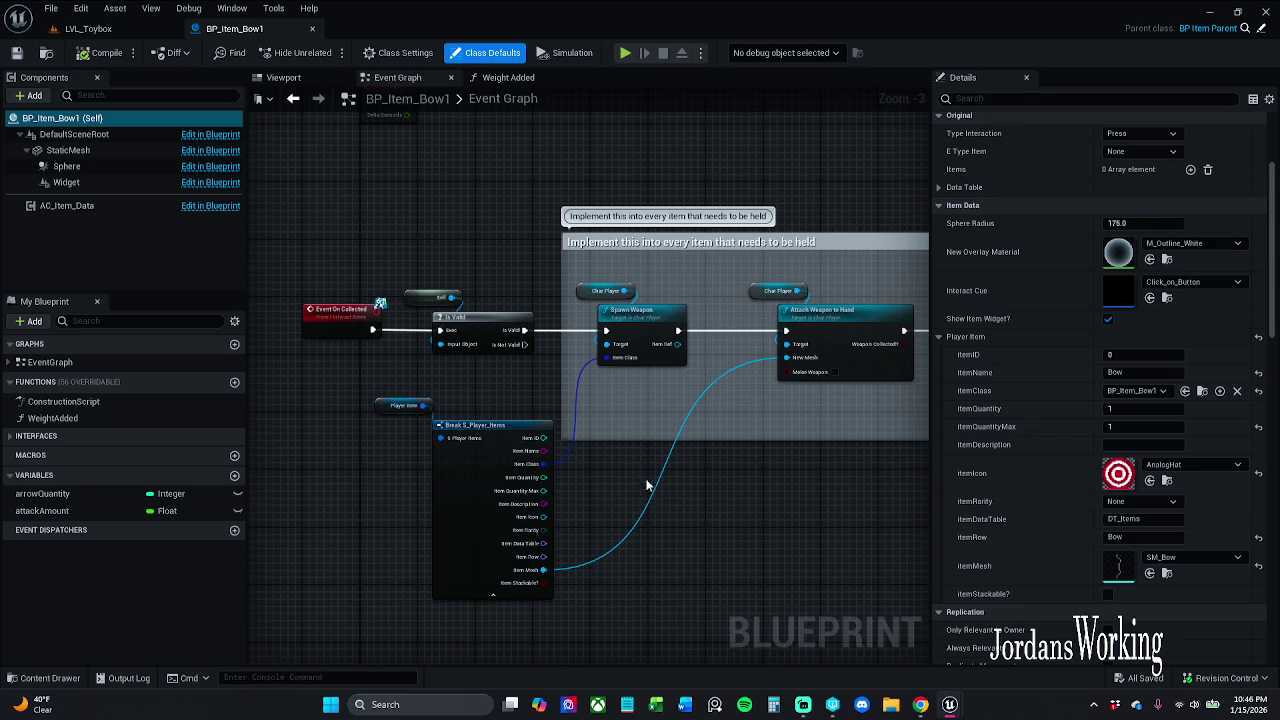
scroll(648, 494, down, 1)
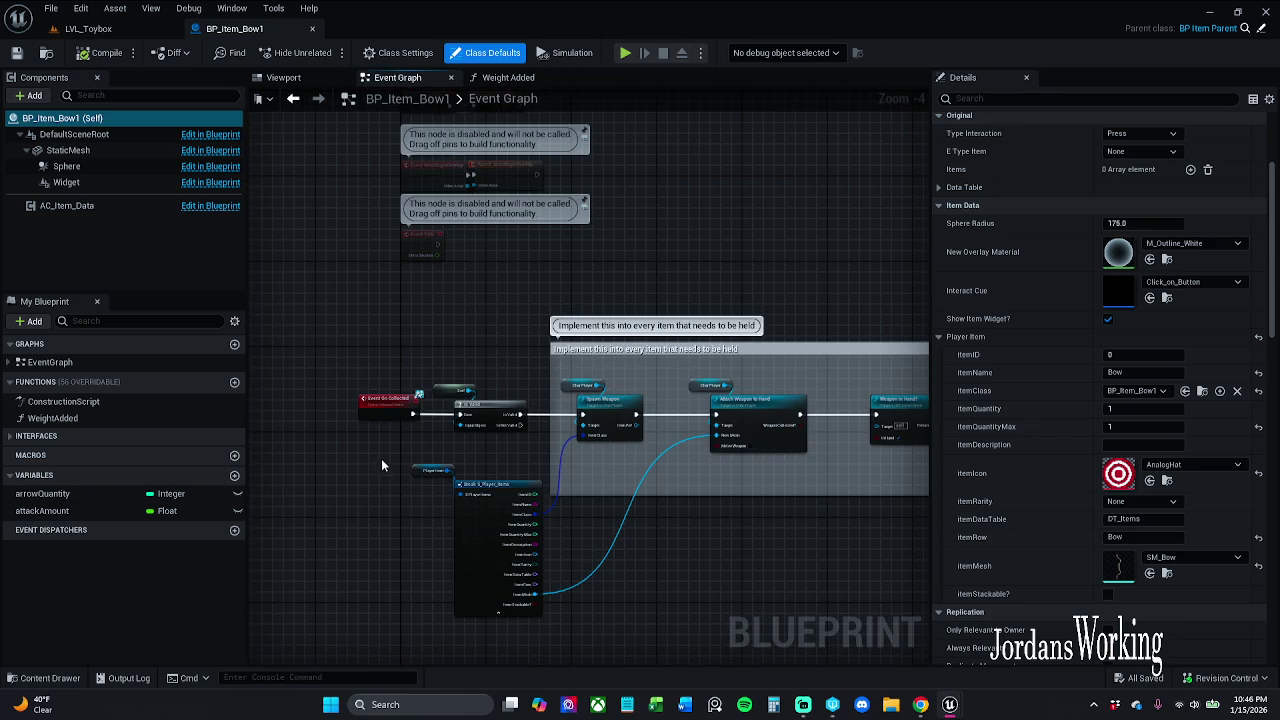
Step: Select the nodes in the comment box and shift them slightly right and down
scroll(470, 370, down, 2)
mouse_move(428, 302)
mouse_down()
mouse_move(932, 528)
mouse_move(670, 482)
mouse_up()
mouse_move(568, 422)
mouse_down()
mouse_move(490, 400)
mouse_move(404, 352)
mouse_up()
drag(403, 424, 914, 529)
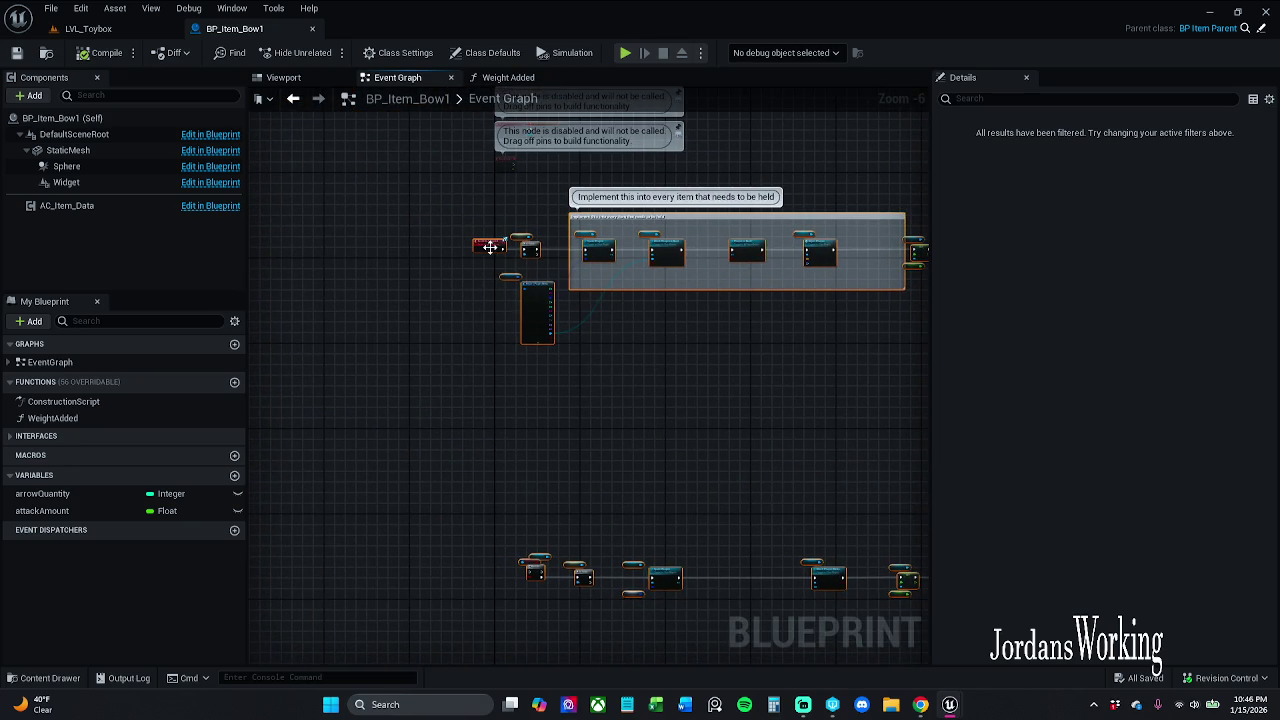
drag(492, 247, 511, 264)
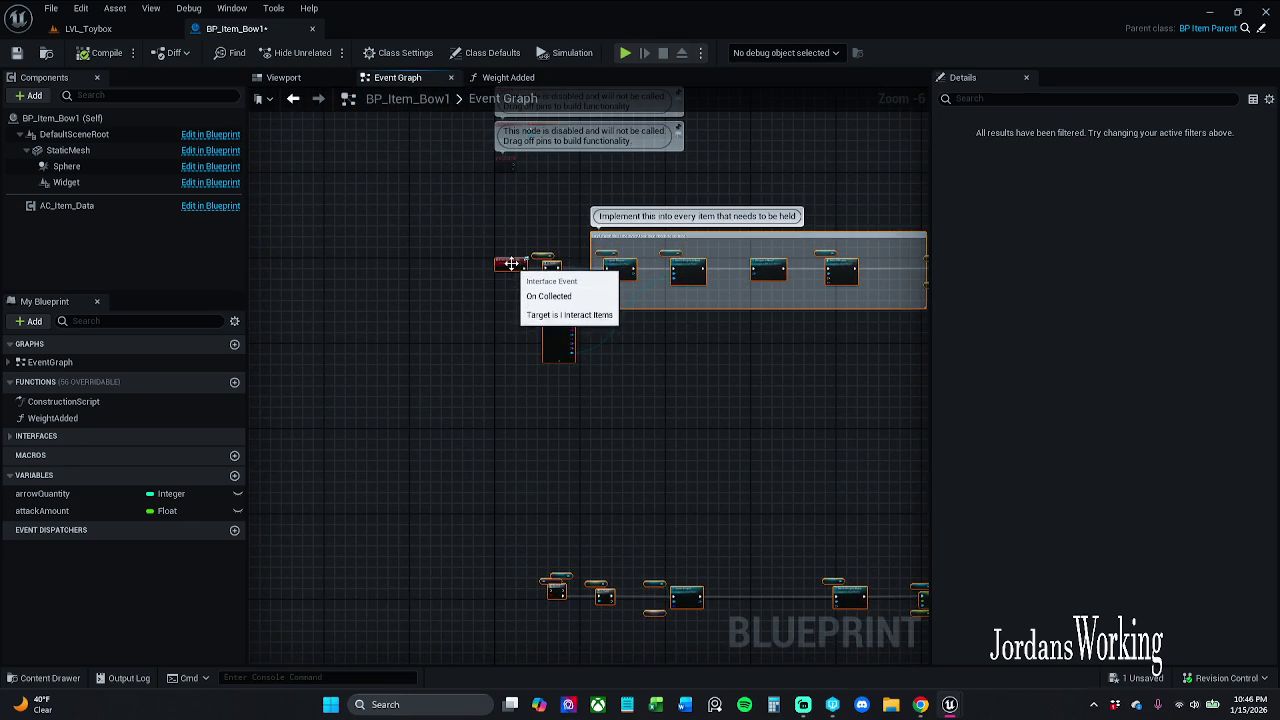
Step: Delete the lower Attach Weapon Melee node row and save the Blueprint
scroll(511, 264, up, 3)
scroll(537, 380, down, 2)
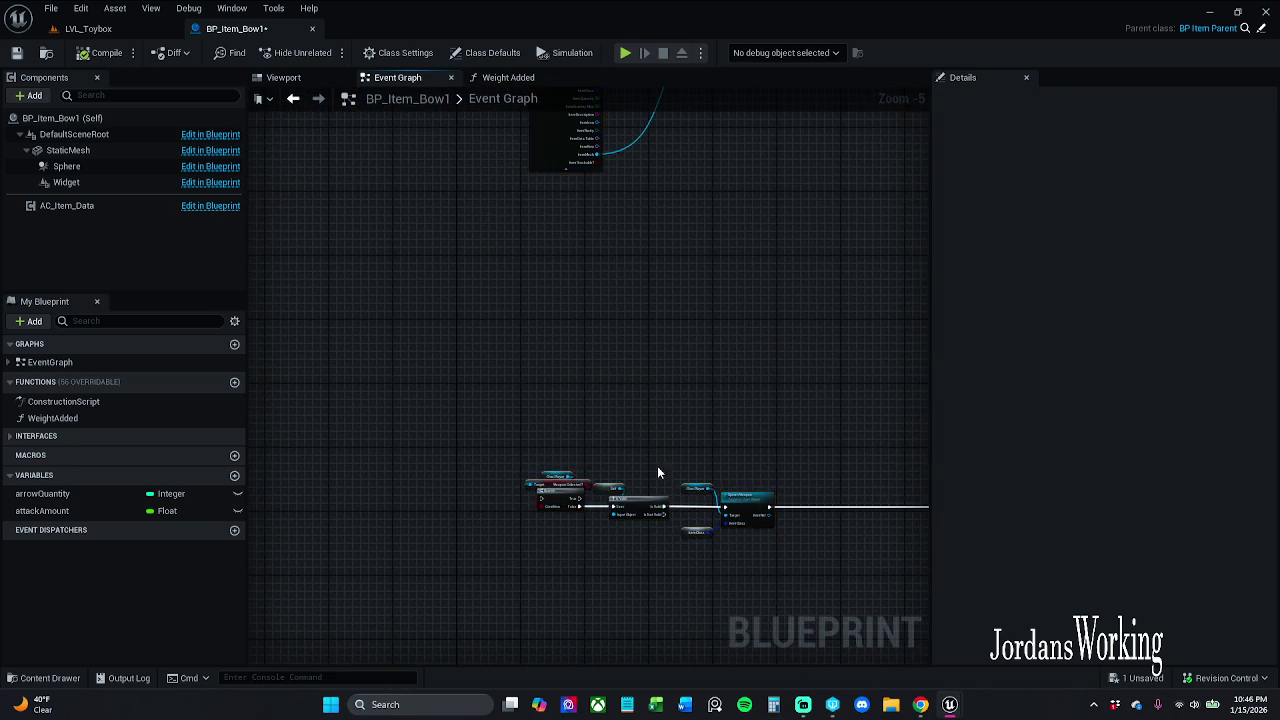
scroll(572, 383, up, 2)
mouse_move(534, 327)
mouse_down()
mouse_move(299, 305)
mouse_move(566, 303)
mouse_move(457, 311)
mouse_up()
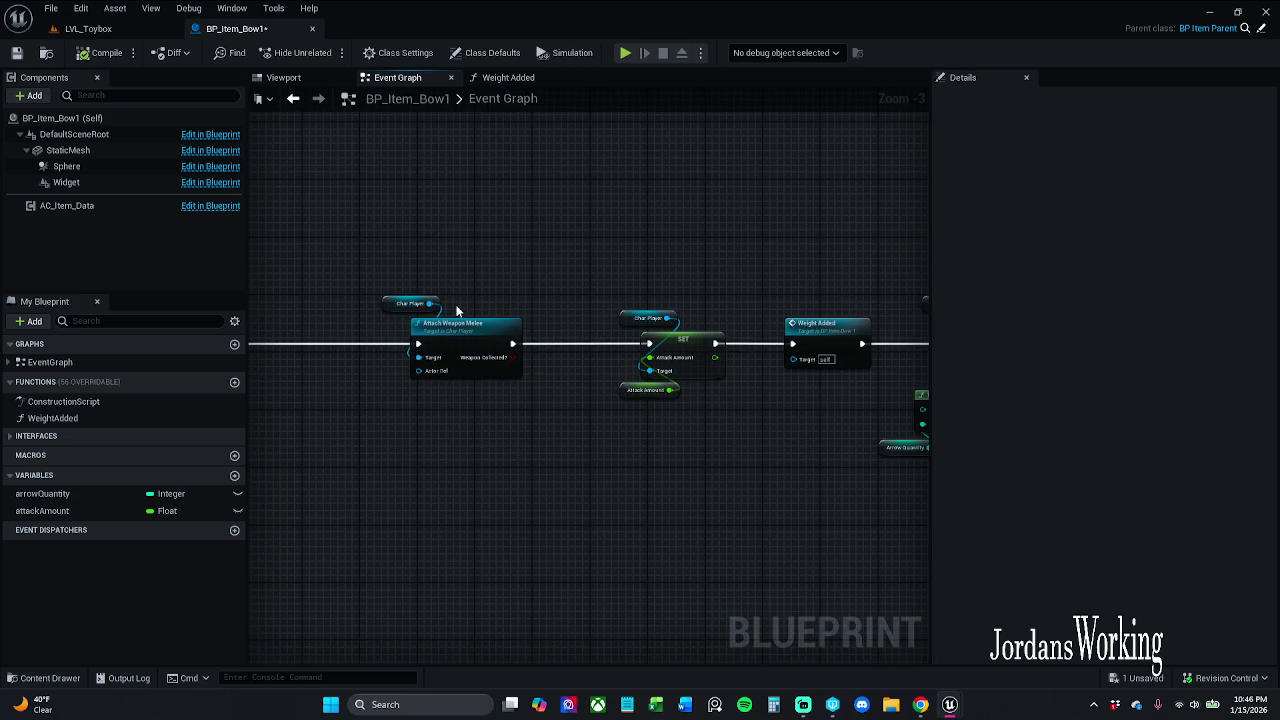
mouse_move(545, 335)
mouse_down()
mouse_move(400, 320)
mouse_move(420, 280)
mouse_move(896, 380)
mouse_up()
scroll(412, 285, down, 5)
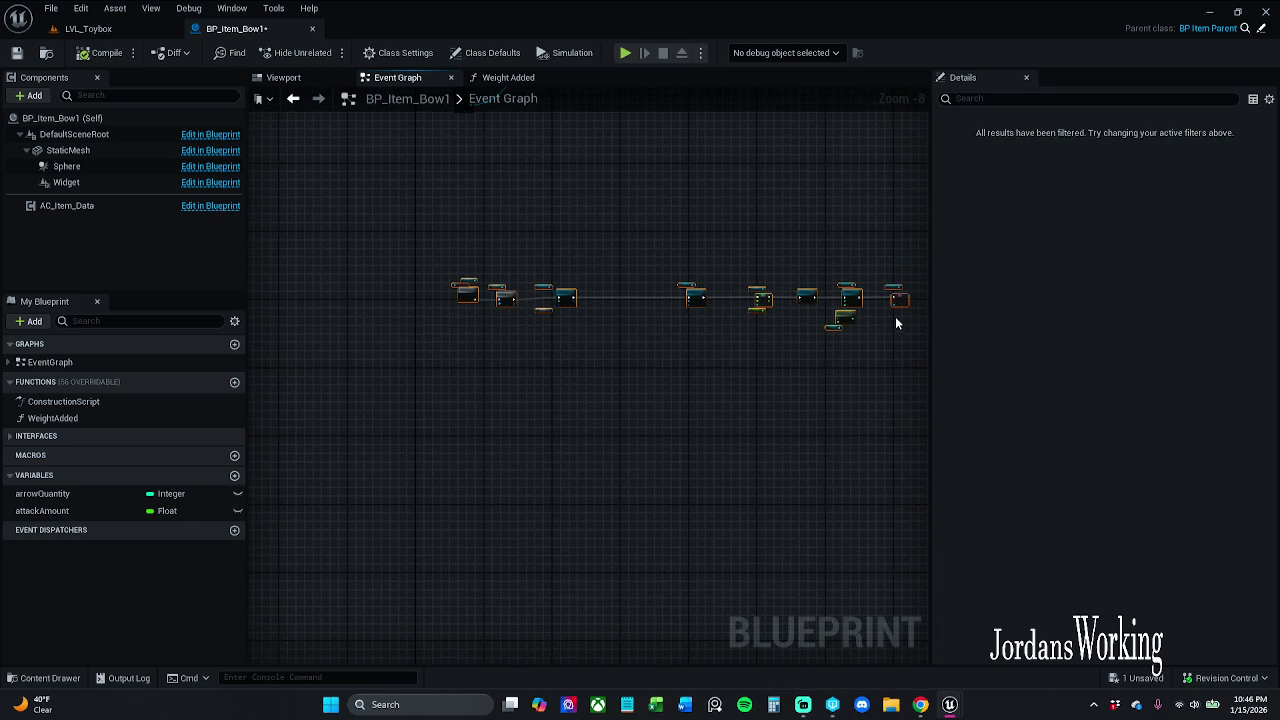
scroll(895, 316, up, 4)
drag(902, 301, 789, 304)
key(Delete)
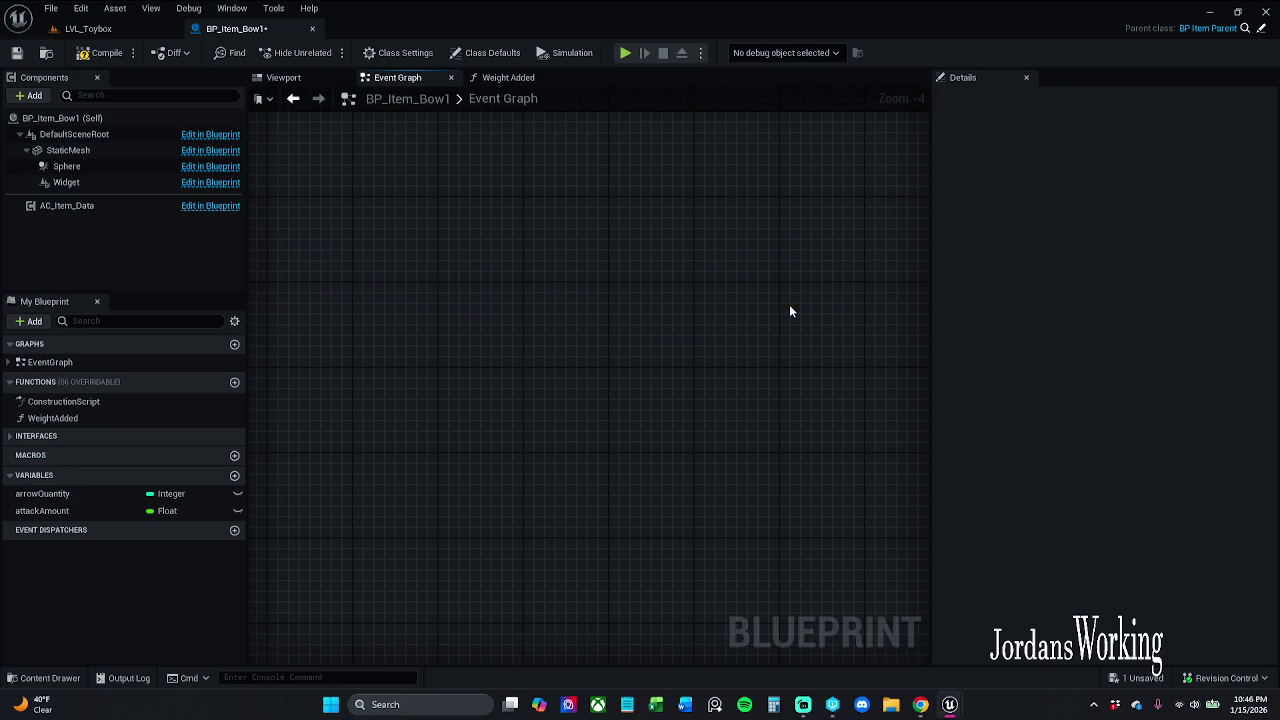
click(16, 52)
Step: Show the inventory assets and bring up the context menu for BP_Item_Bow
scroll(767, 515, down, 3)
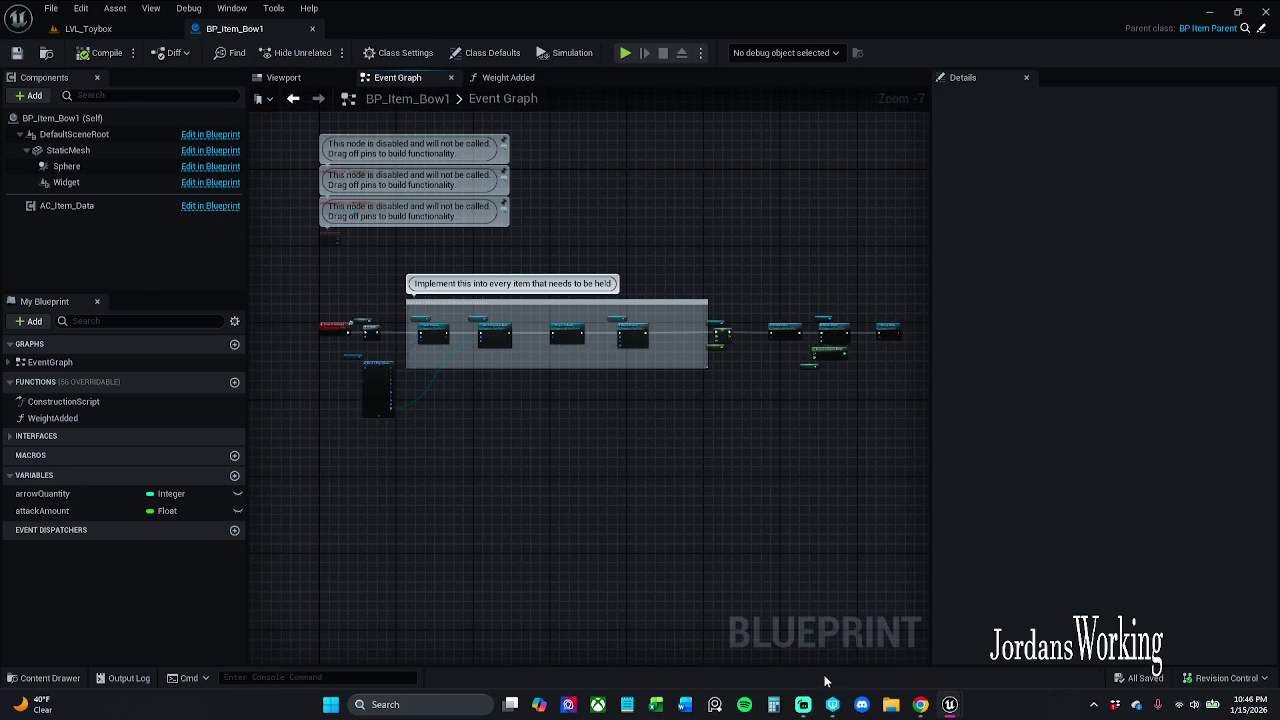
mouse_move(802, 709)
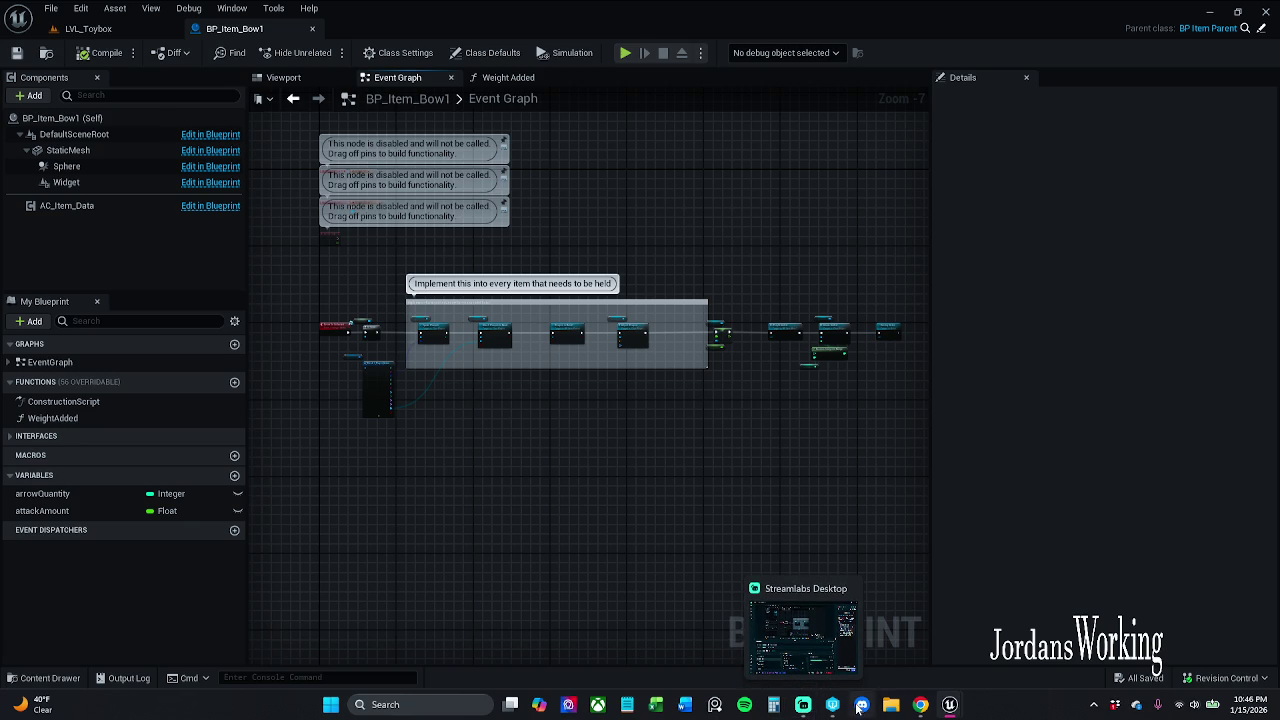
click(43, 678)
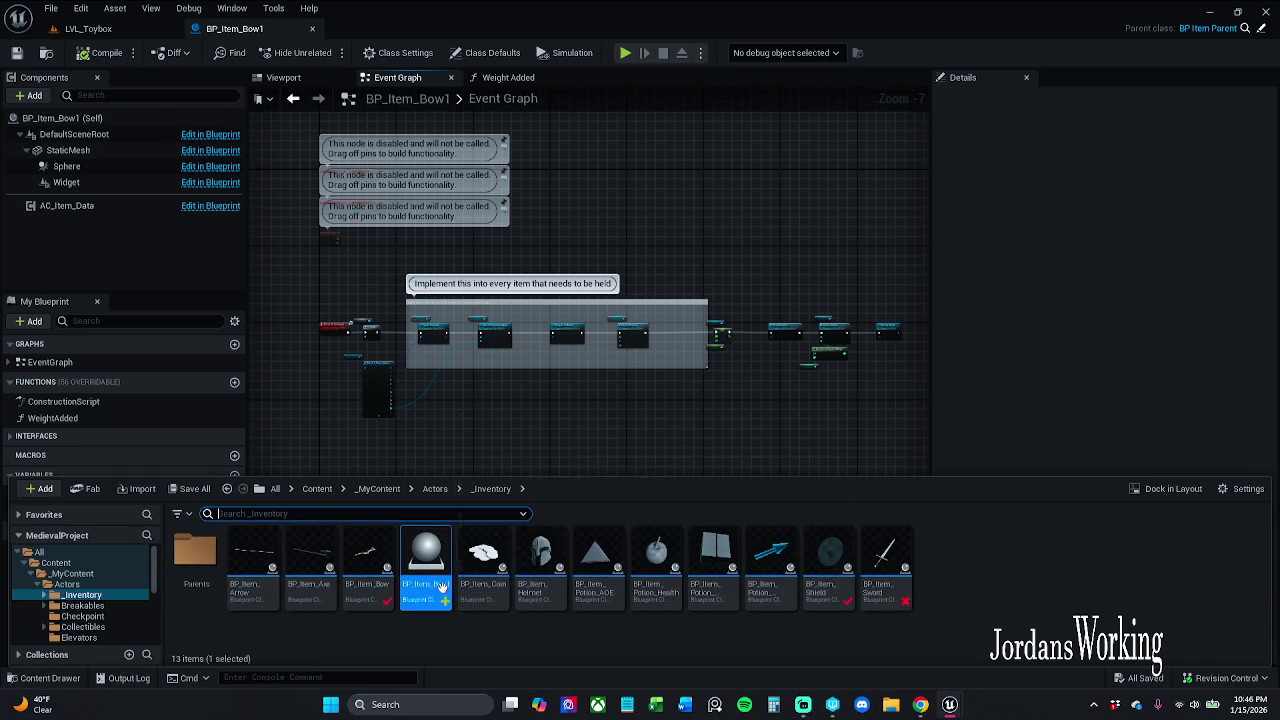
click(368, 573)
right_click(368, 573)
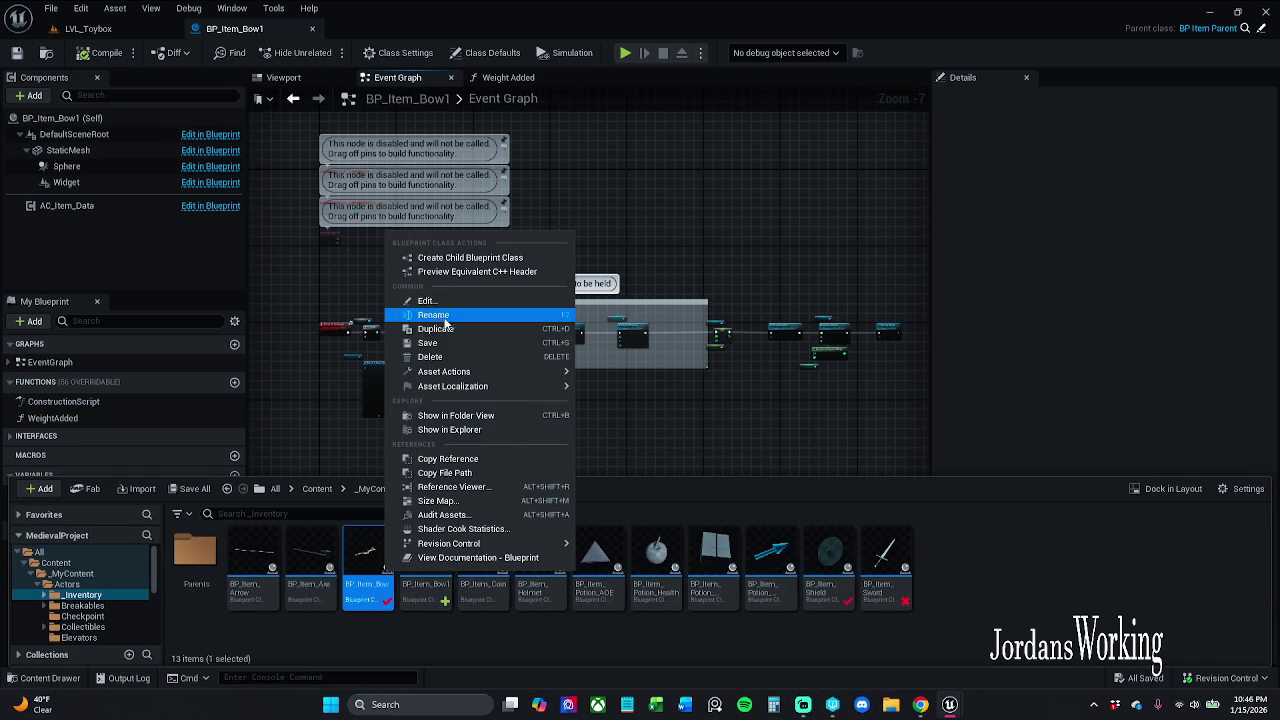
Step: Delete BP_Item_Bow, choosing BP_Item_Bow1 to replace its references
click(447, 356)
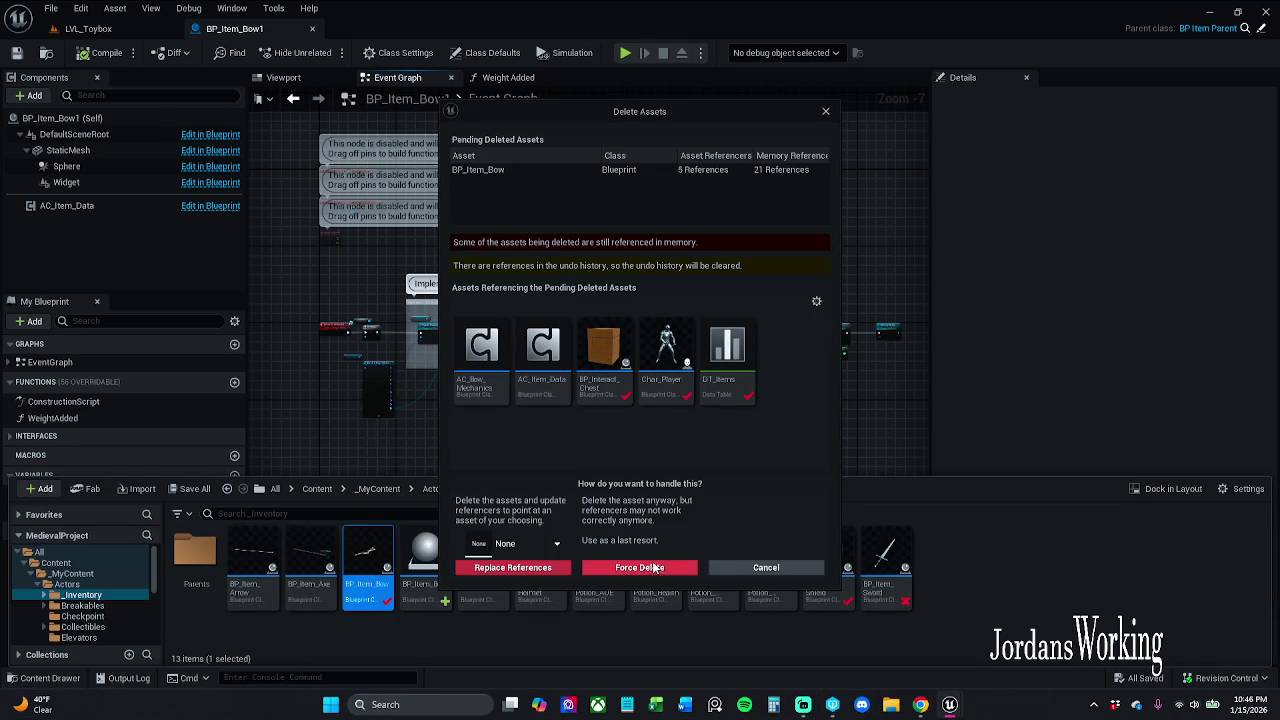
click(539, 540)
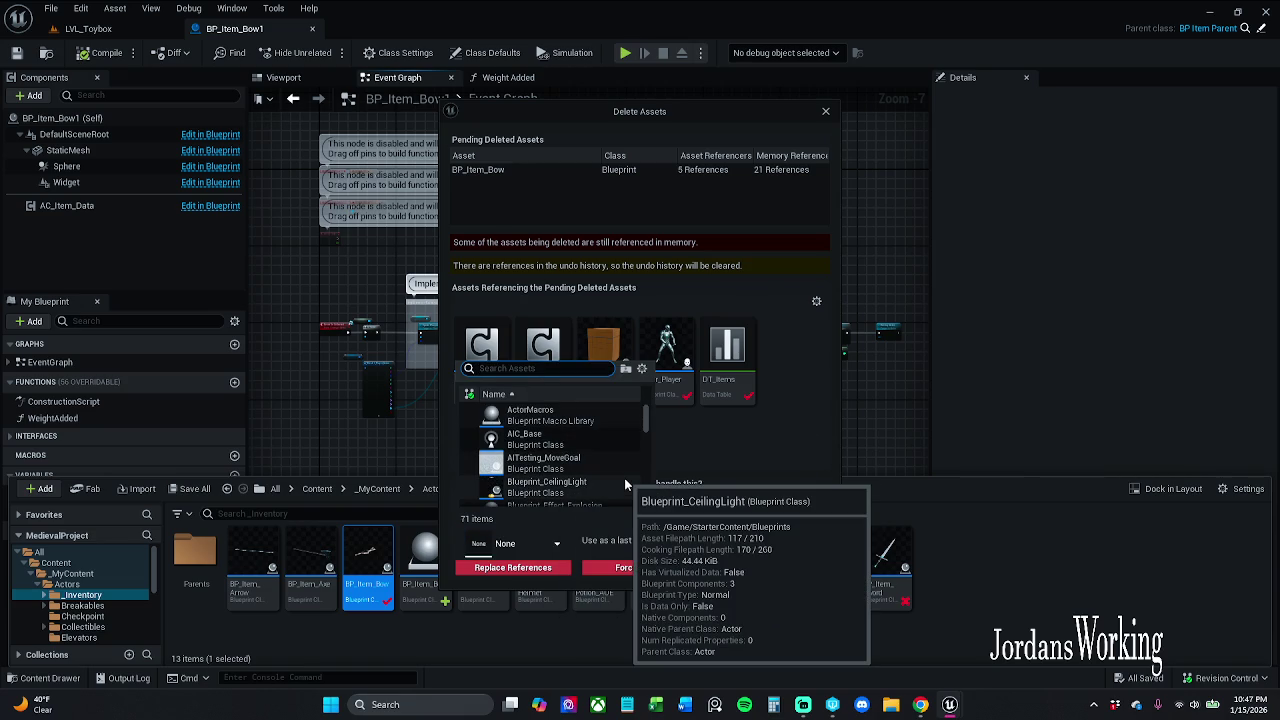
text(bp item)
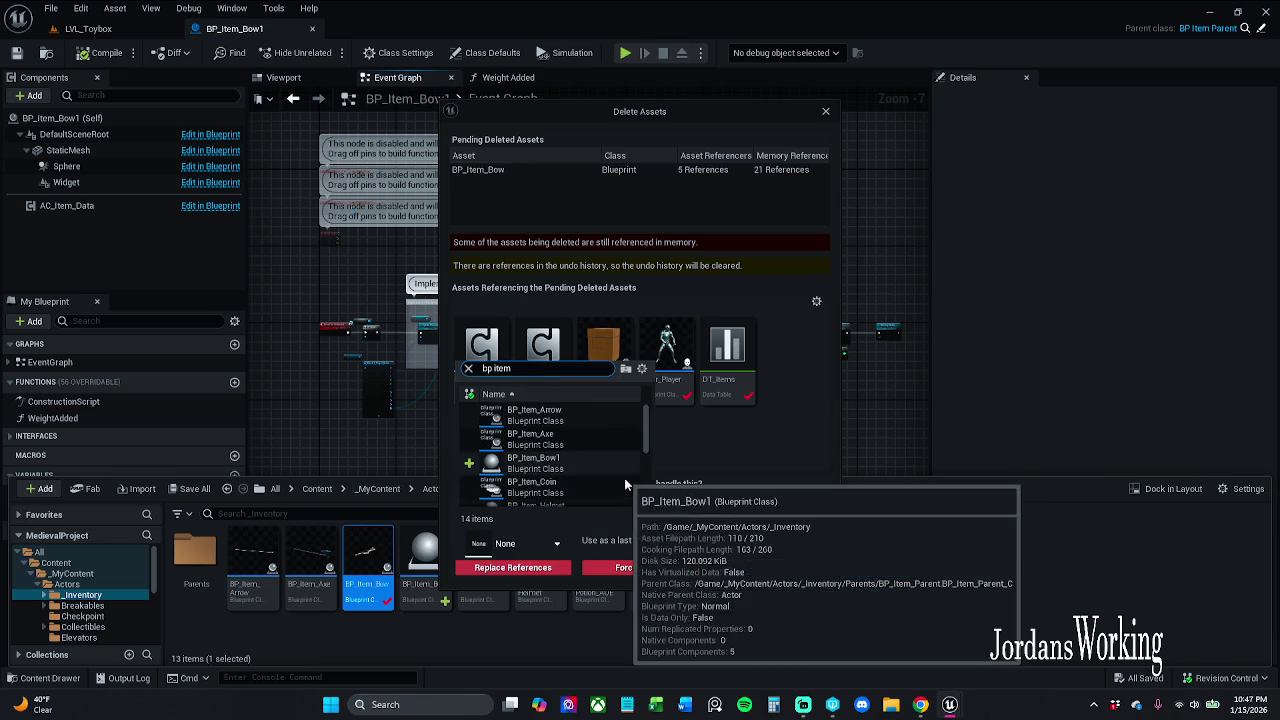
click(570, 468)
click(540, 568)
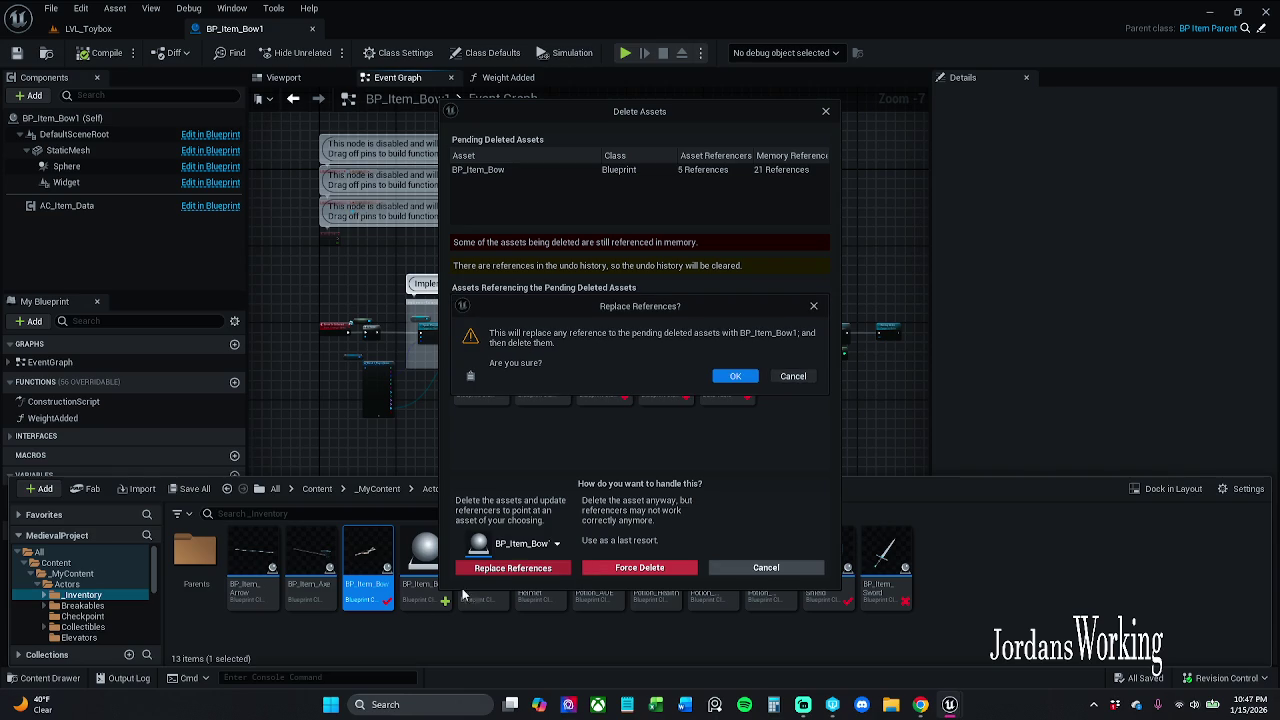
Step: Confirm the replacement, dismiss the two-redirector critical failure warning, and reopen the inventory assets
click(731, 376)
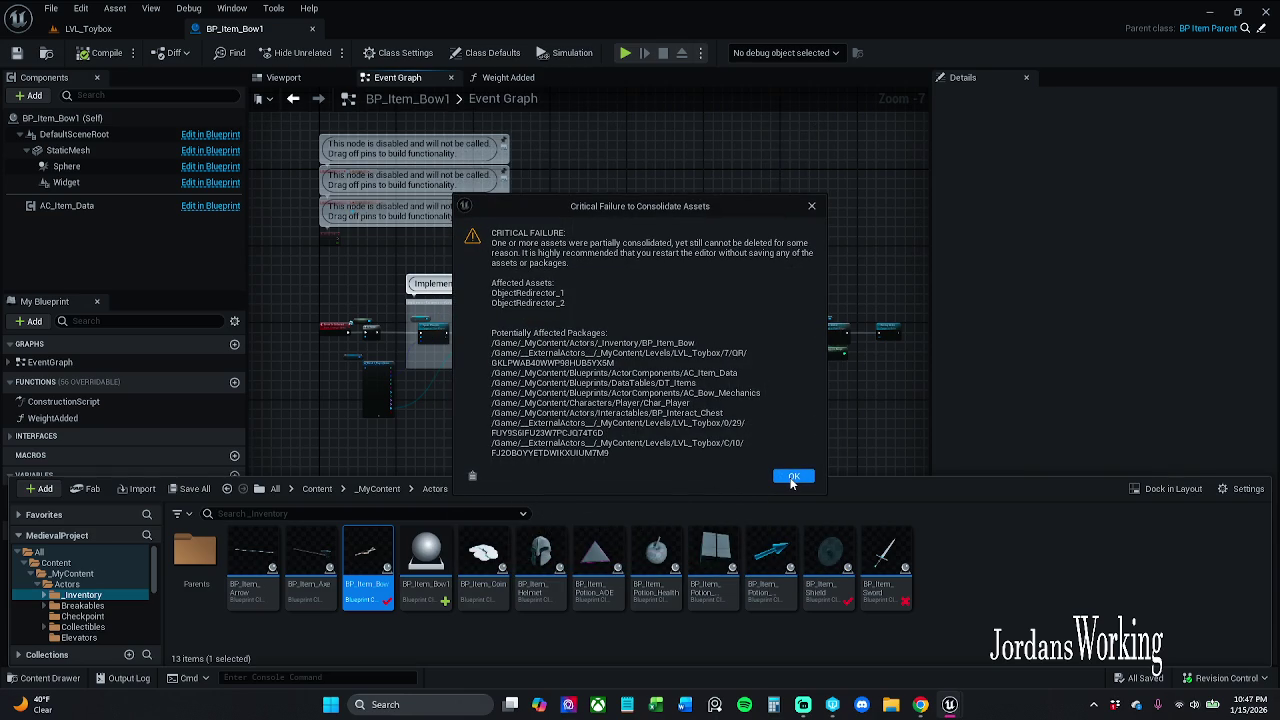
click(792, 477)
click(75, 677)
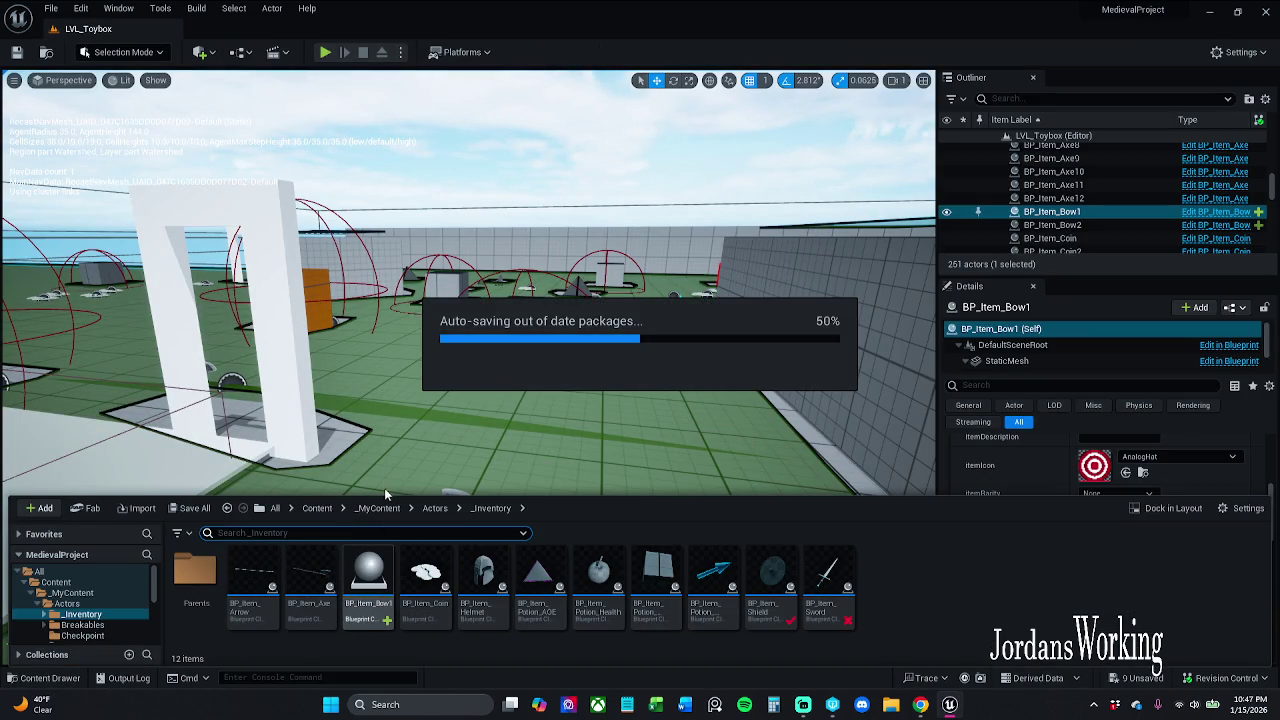
Step: Fix up redirectors in the _MyContent folder, skipping the AC_Item_Data save failure
click(317, 508)
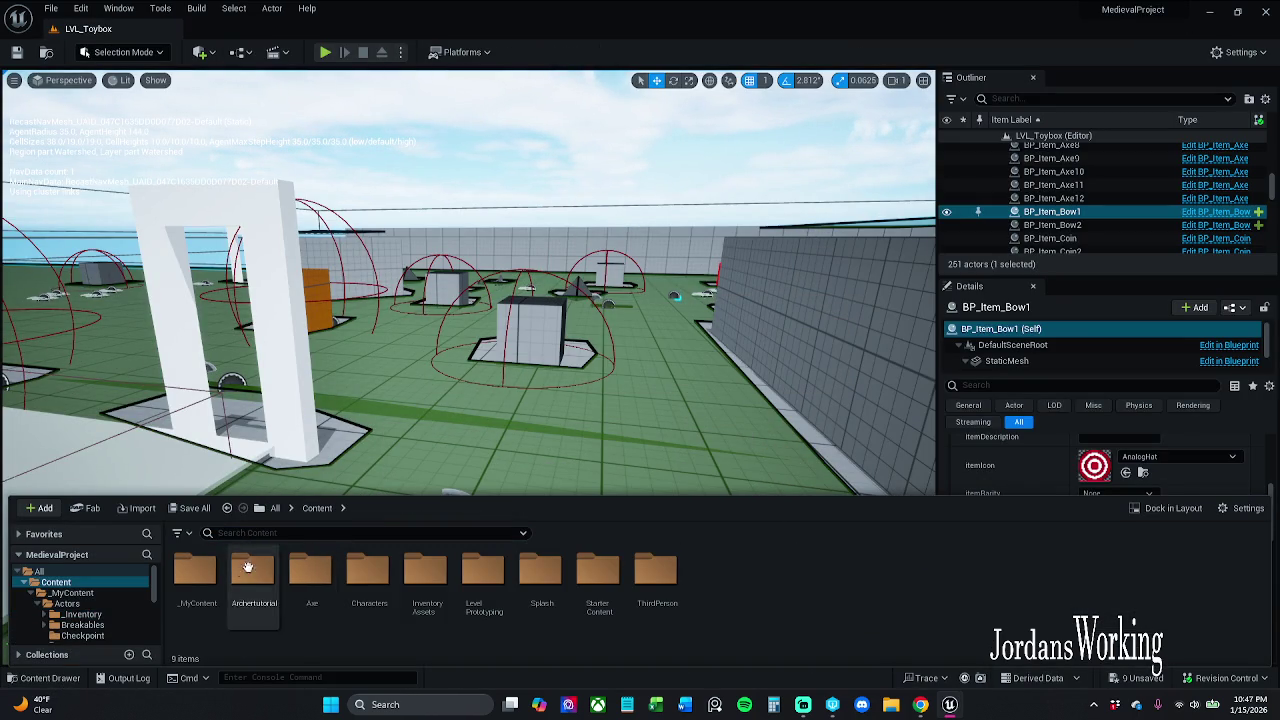
right_click(200, 585)
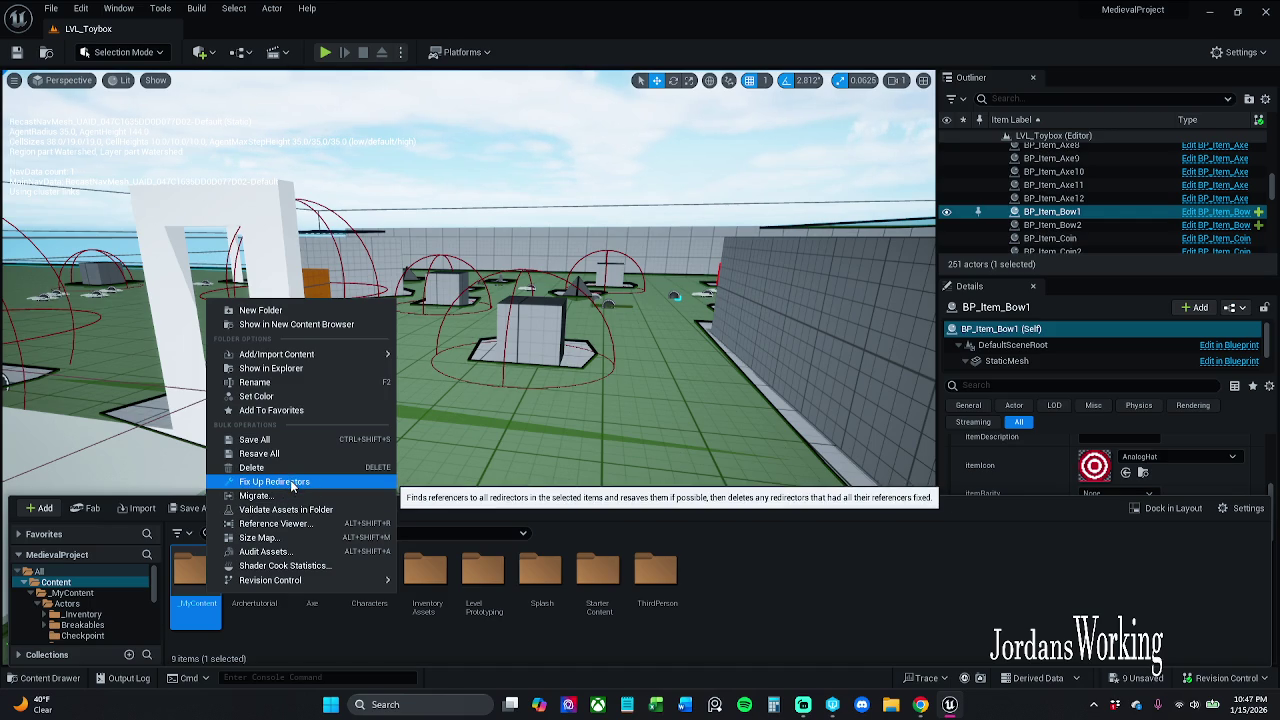
click(290, 481)
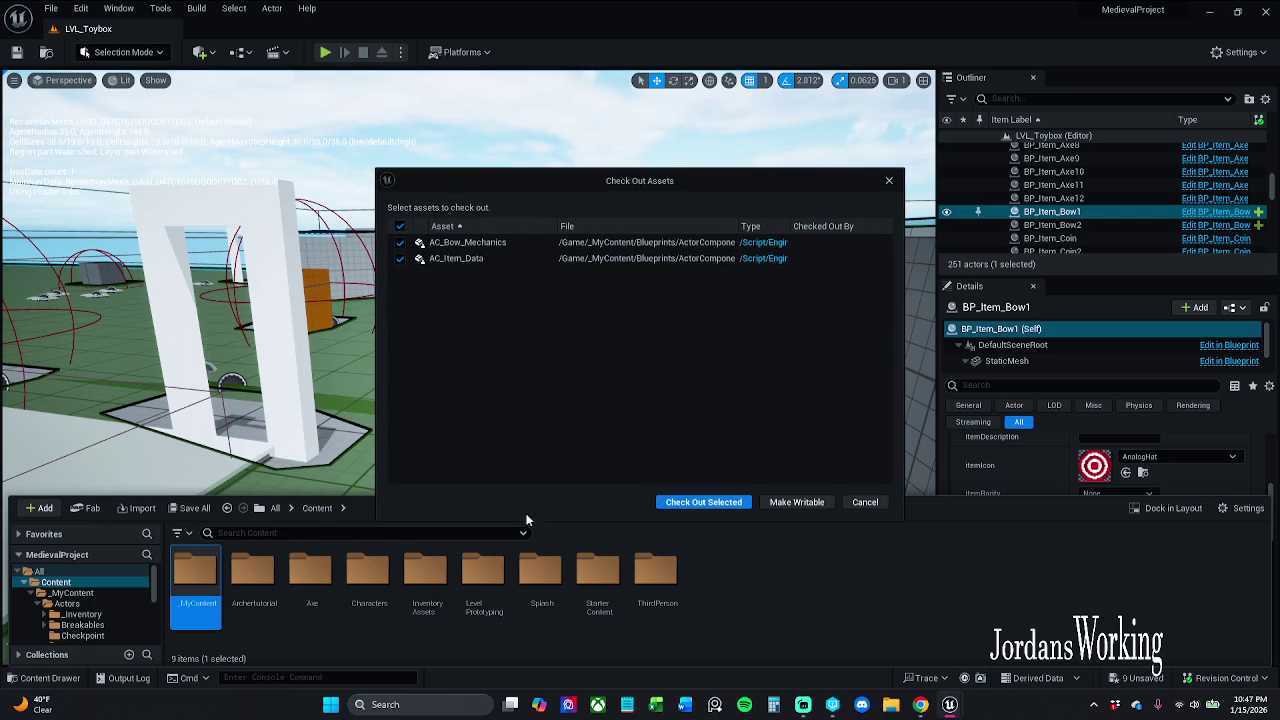
click(697, 502)
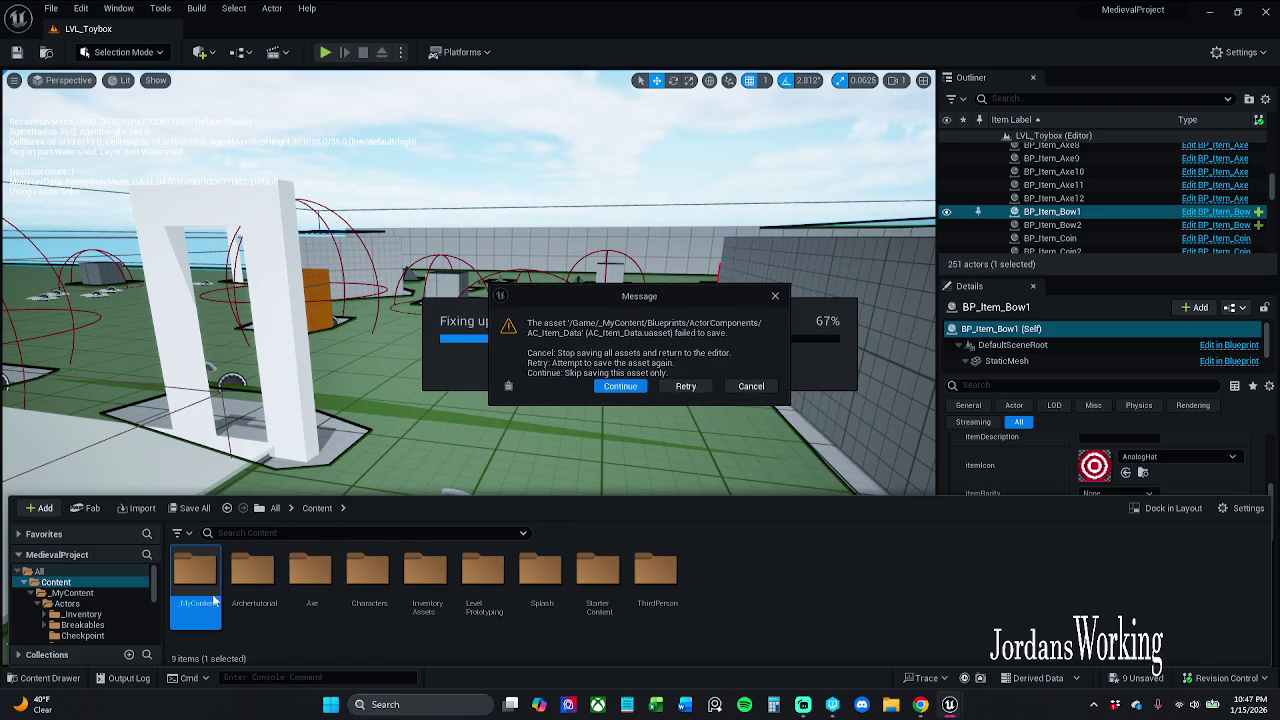
click(618, 386)
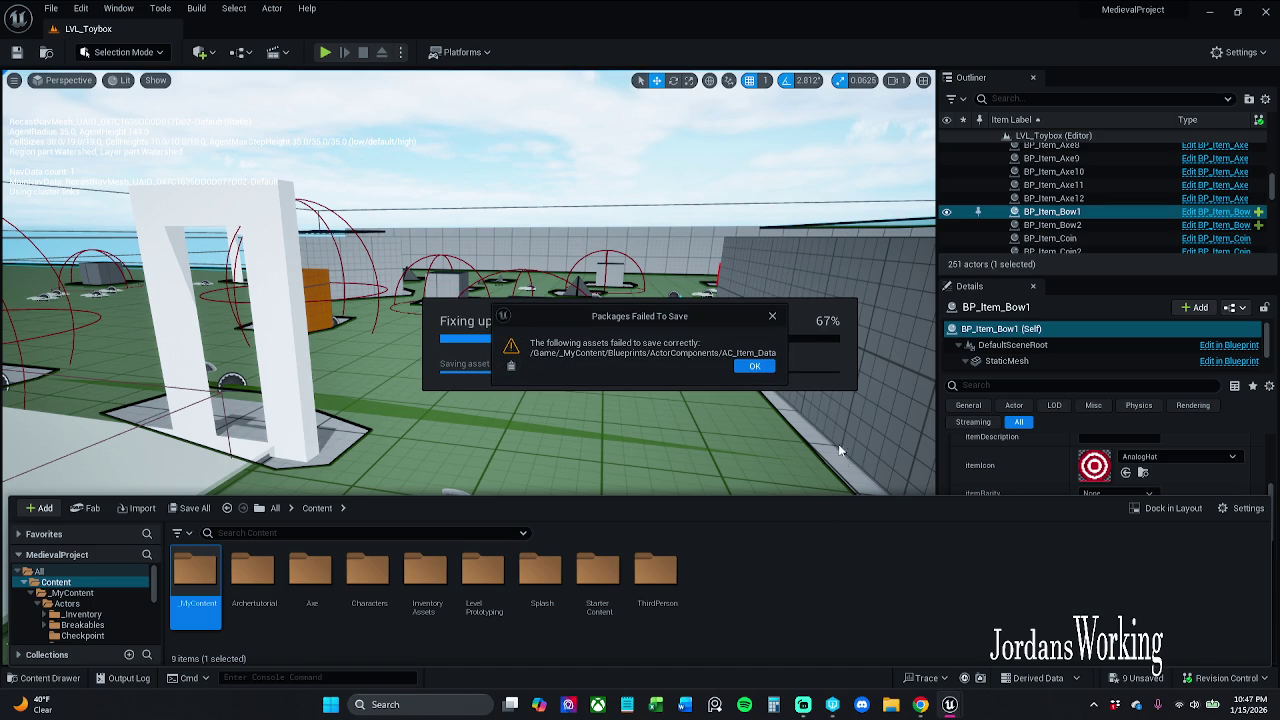
click(755, 366)
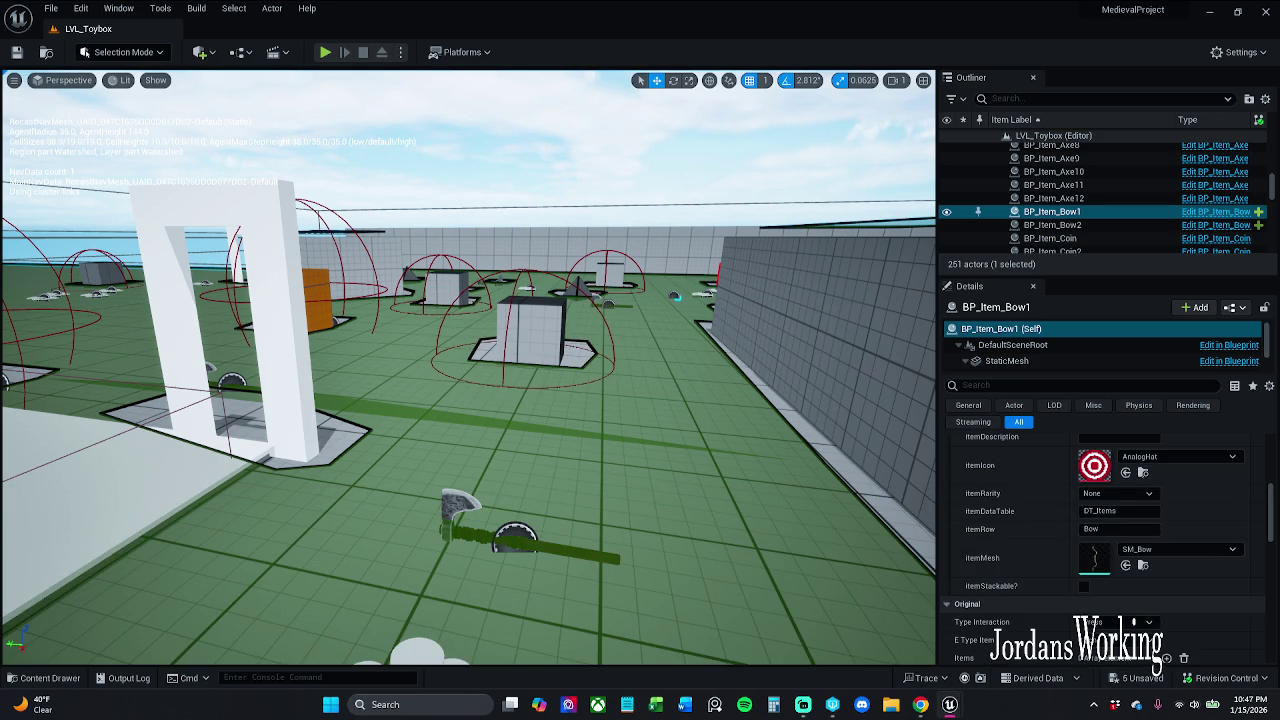
Step: Move the error log over the level view to read it, then close it
mouse_move(454, 425)
mouse_down()
mouse_move(454, 237)
mouse_move(534, 146)
mouse_move(596, 148)
mouse_move(604, 130)
mouse_up()
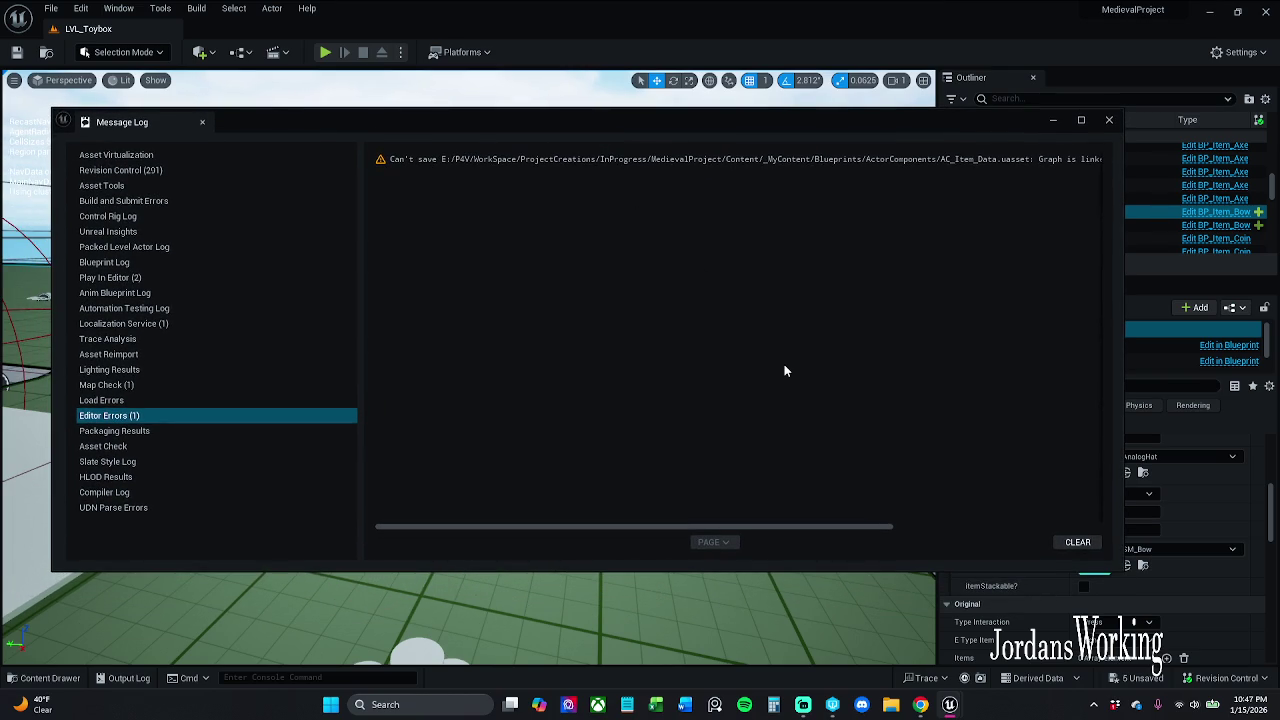
mouse_move(811, 526)
mouse_down()
mouse_move(1006, 525)
mouse_move(797, 521)
mouse_up()
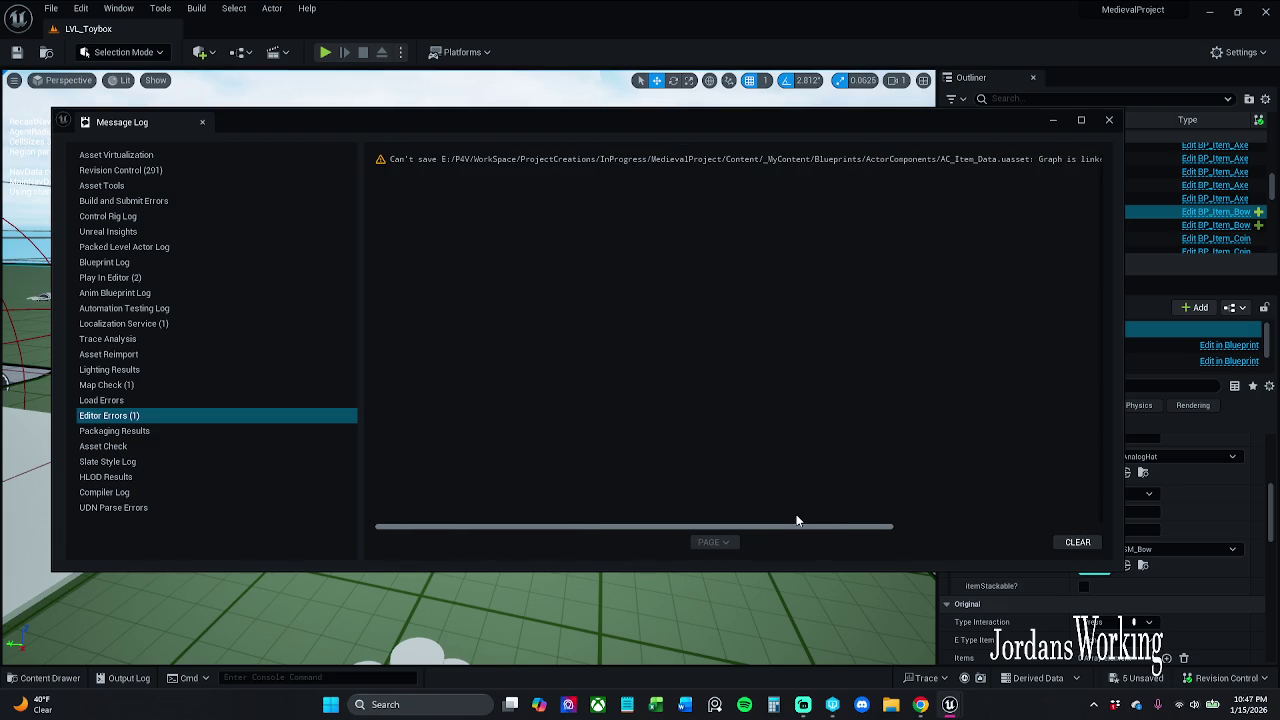
click(1109, 120)
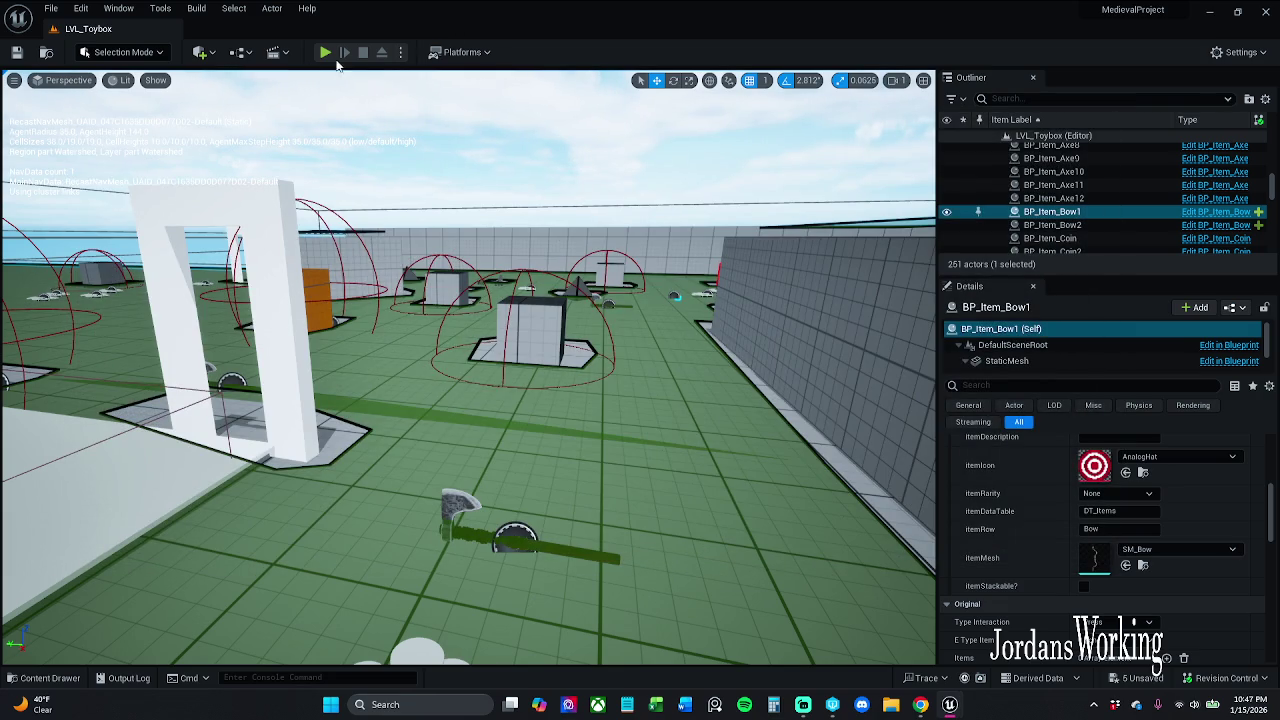
Step: Start a LVL_Toybox playtest, collect arrows, pick up the axe, switch to the bow and take a first shot
key(alt+p)
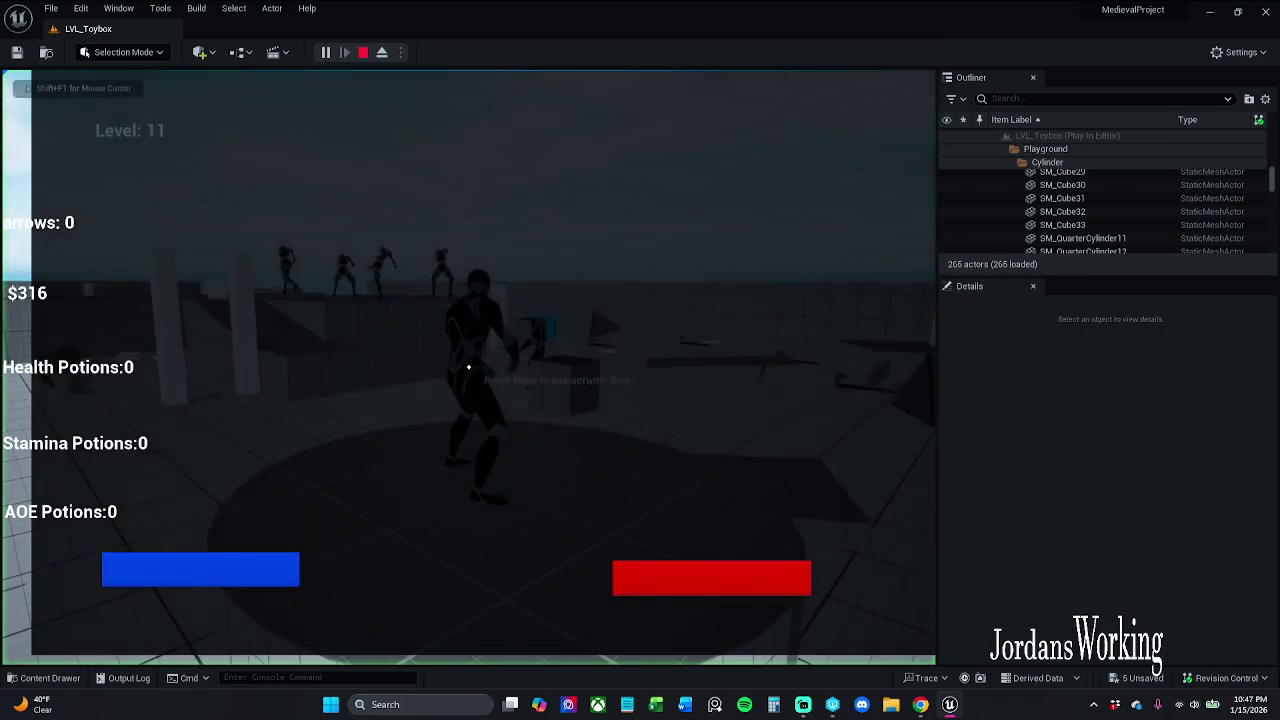
key(w)
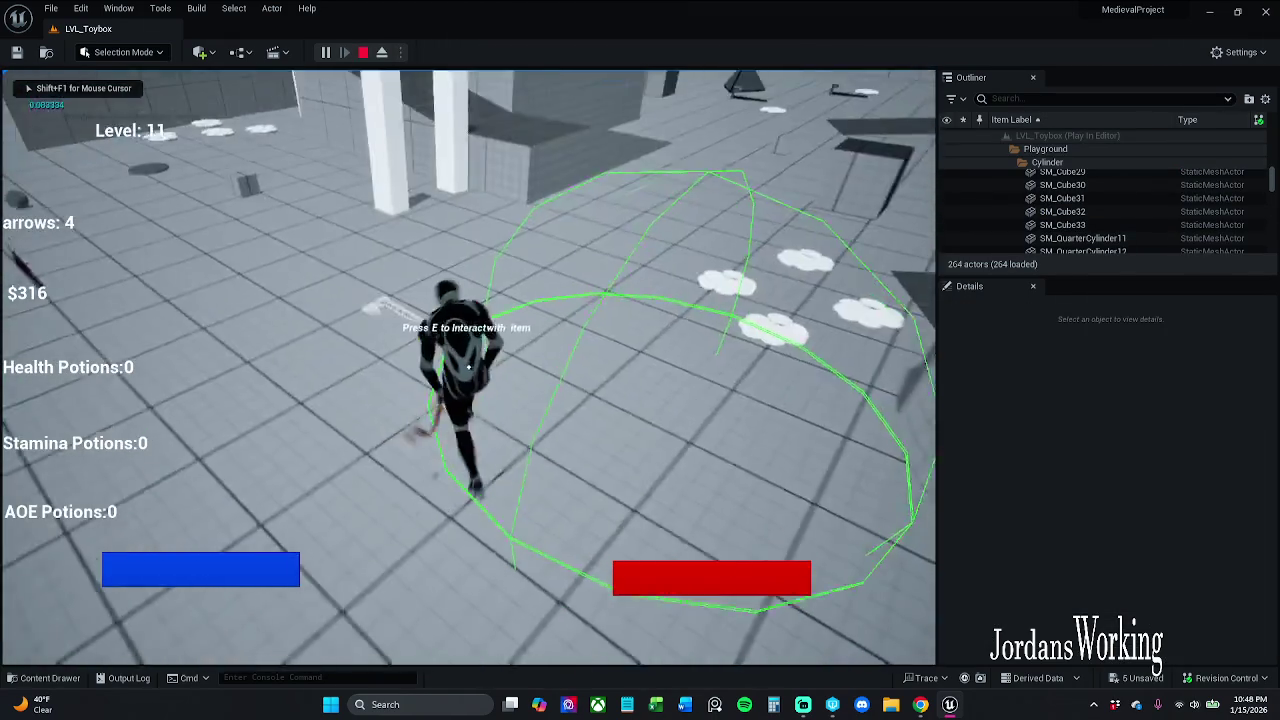
key(w)
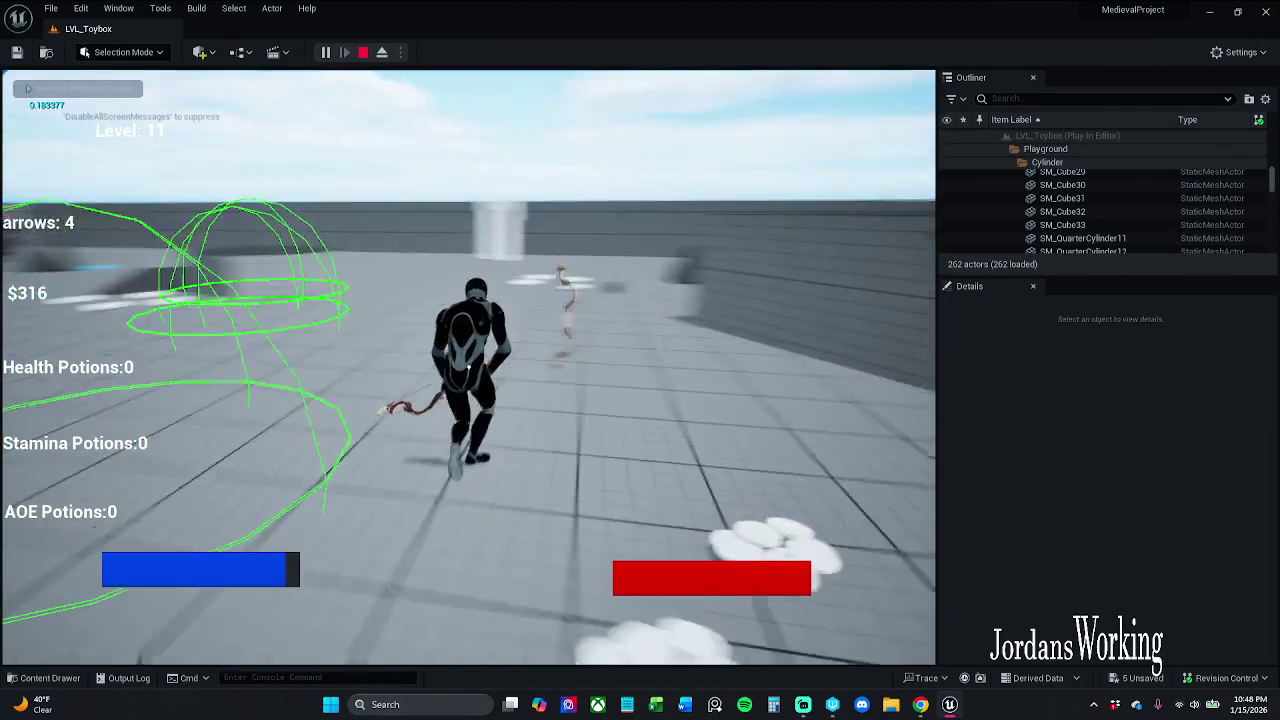
key(w)
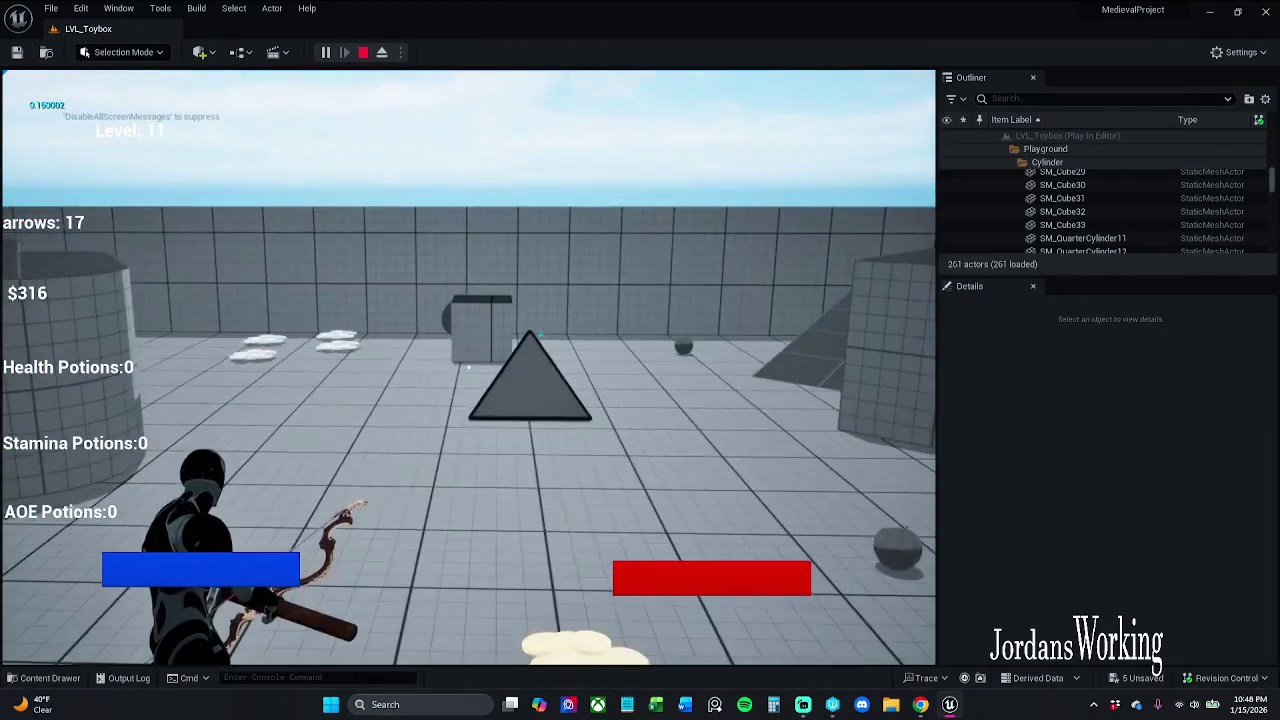
key(space)
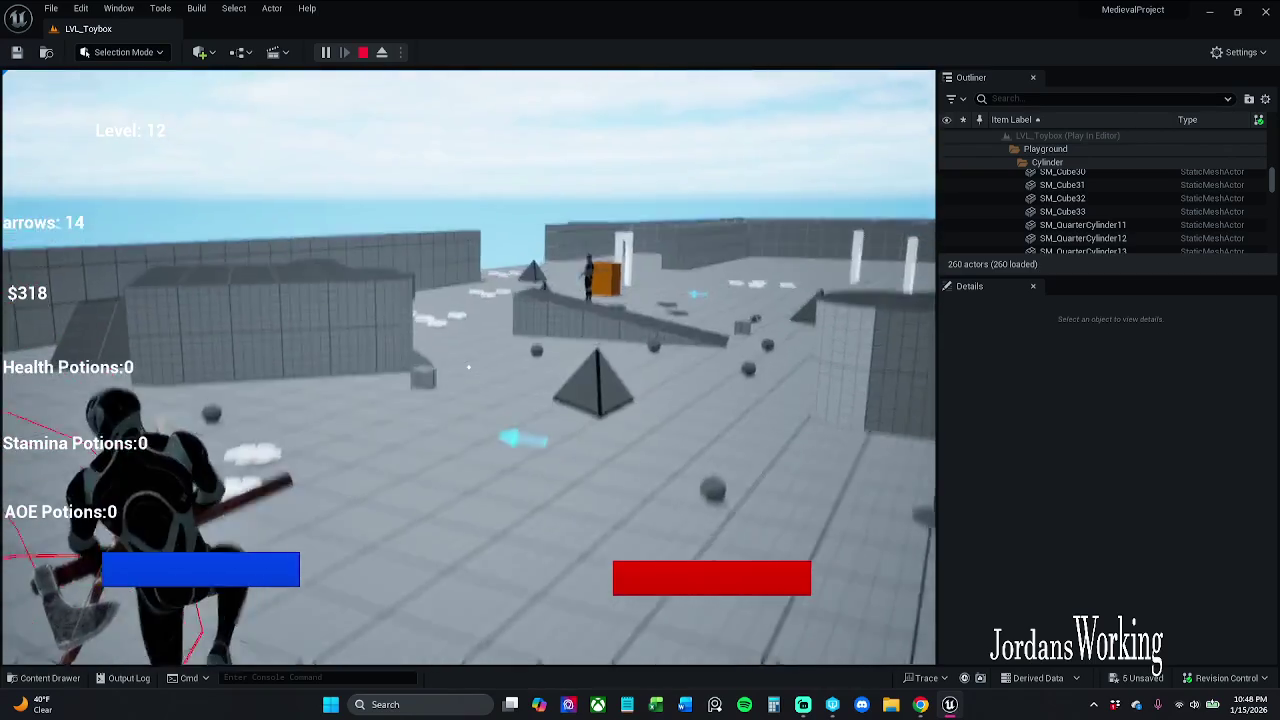
click(468, 367)
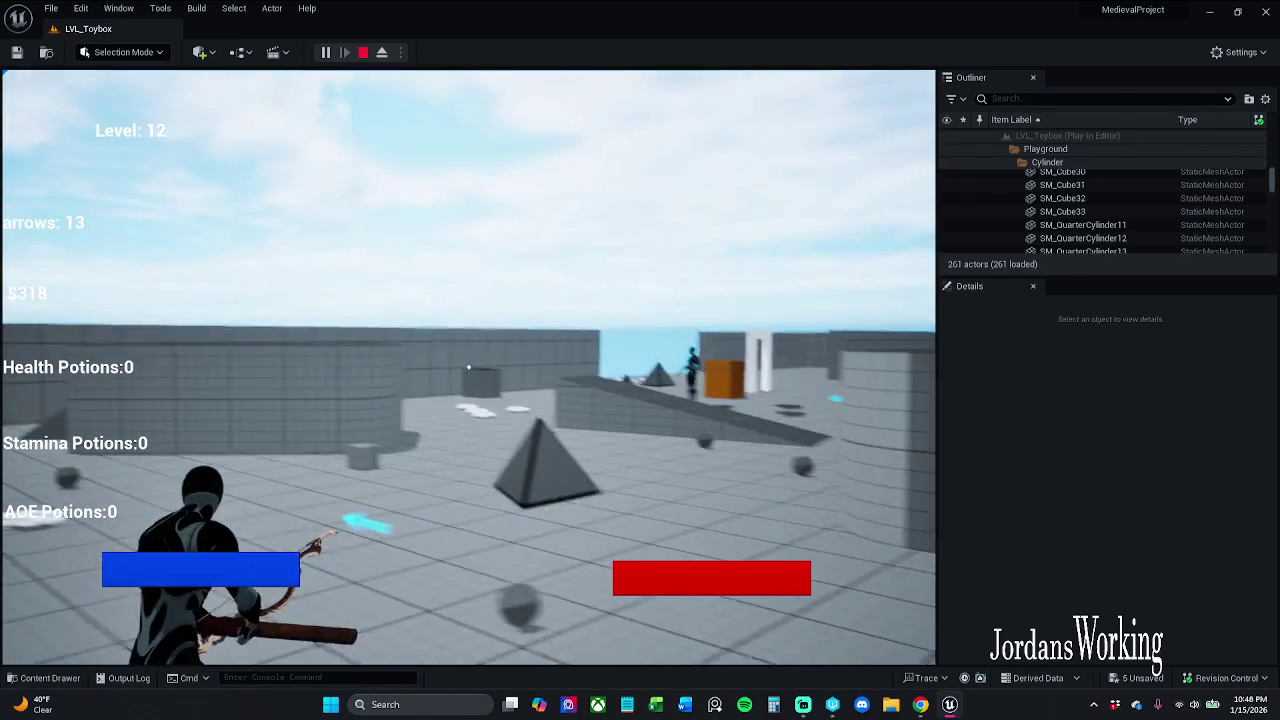
key(s)
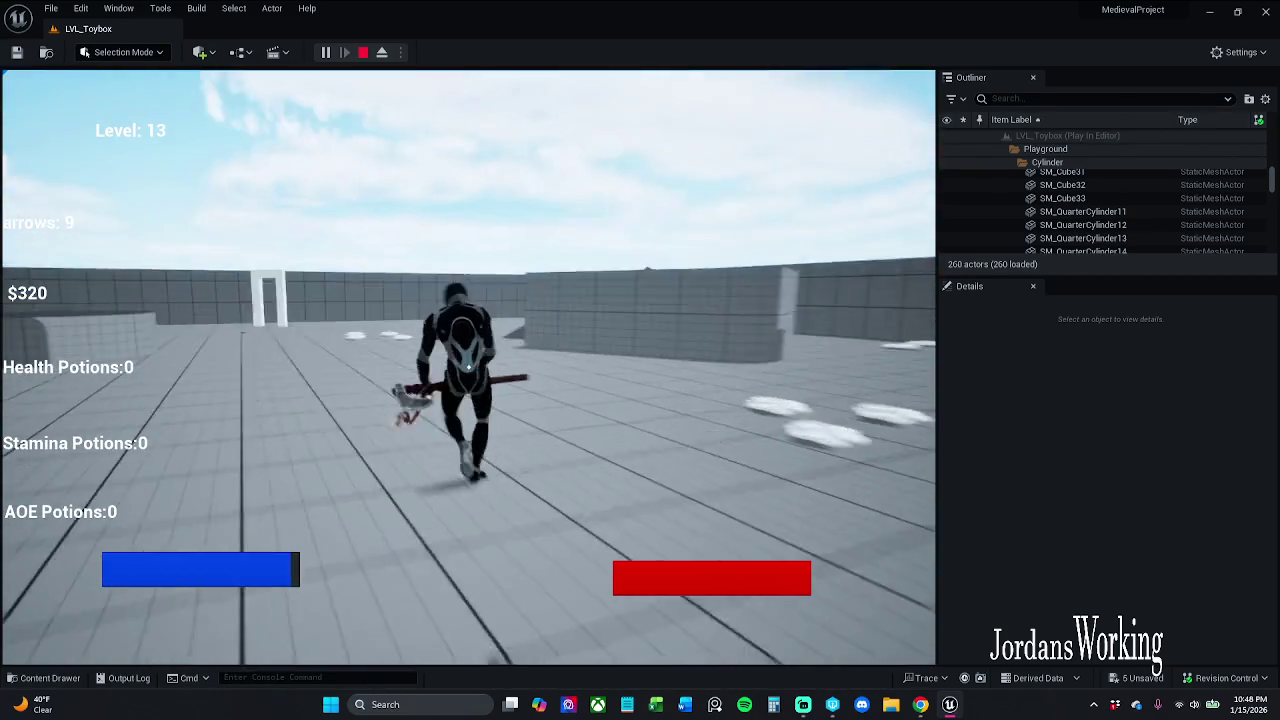
key(space)
key(w)
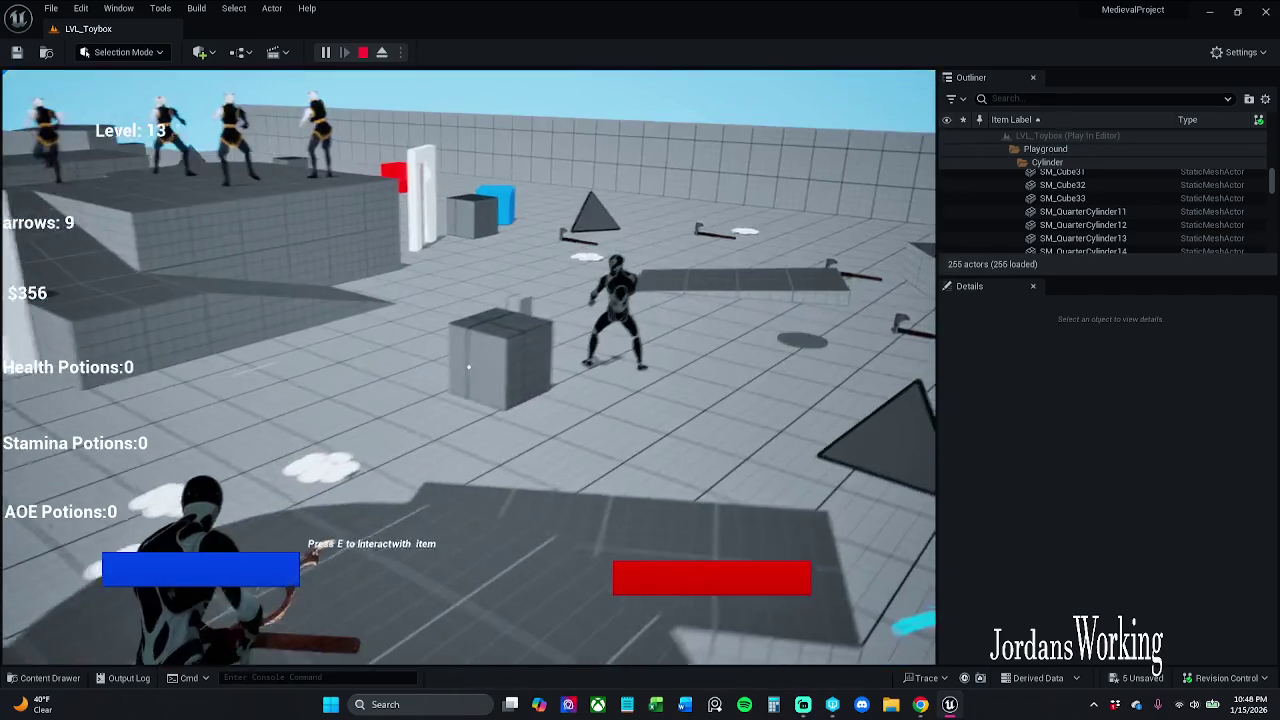
Step: Fire the remaining bow arrows at the targets down to 0, then end the play session
click(468, 367)
click(468, 367)
click(468, 367)
click(468, 367)
click(468, 367)
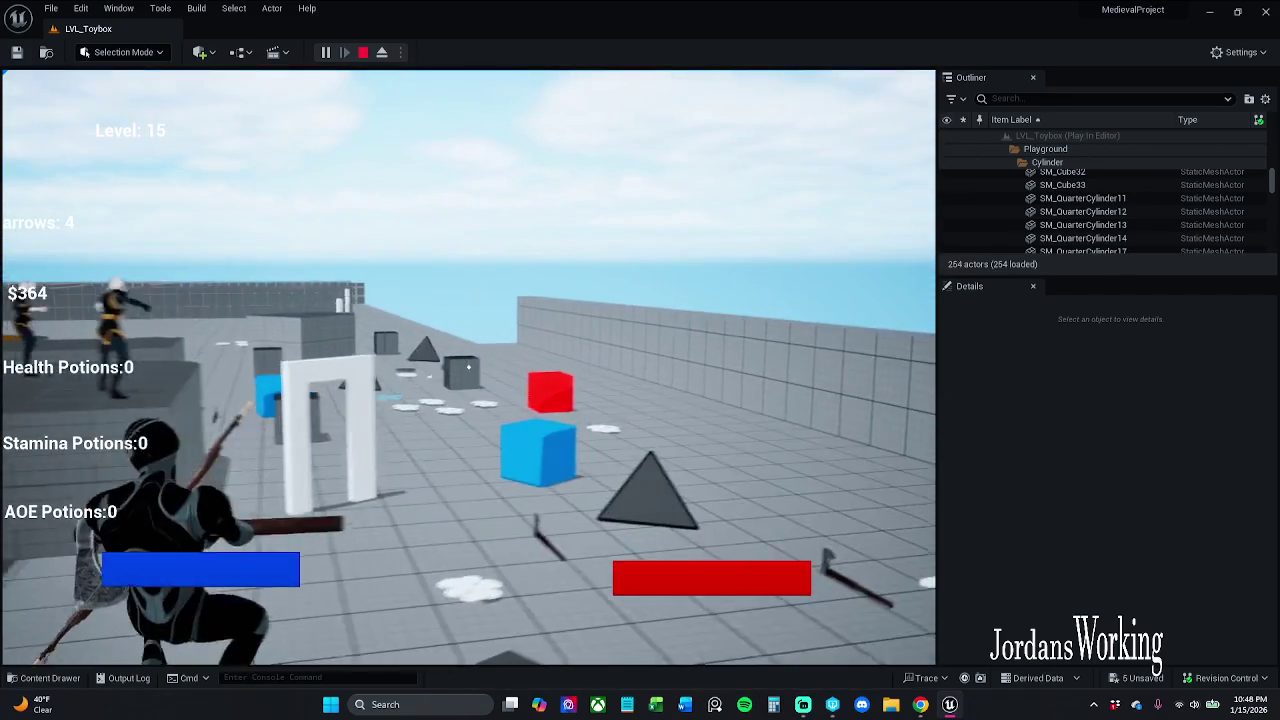
click(468, 367)
click(468, 367)
click(468, 367)
click(468, 367)
key(w)
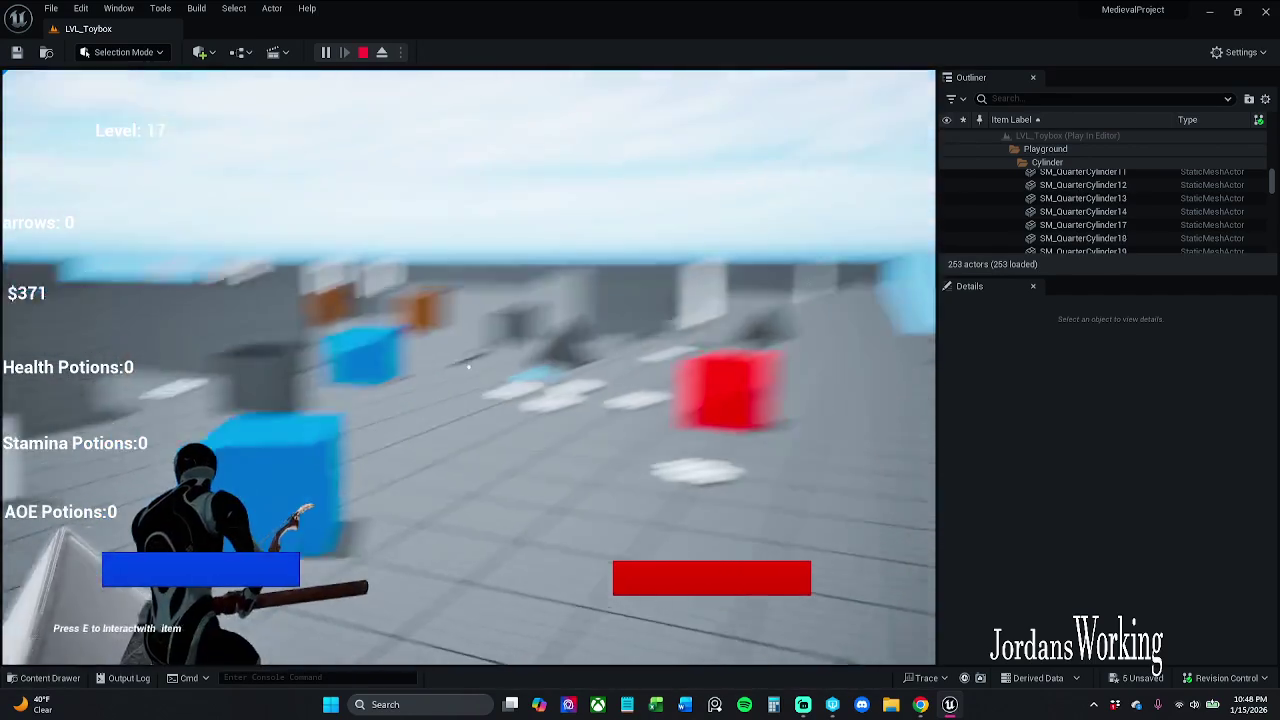
key(Escape)
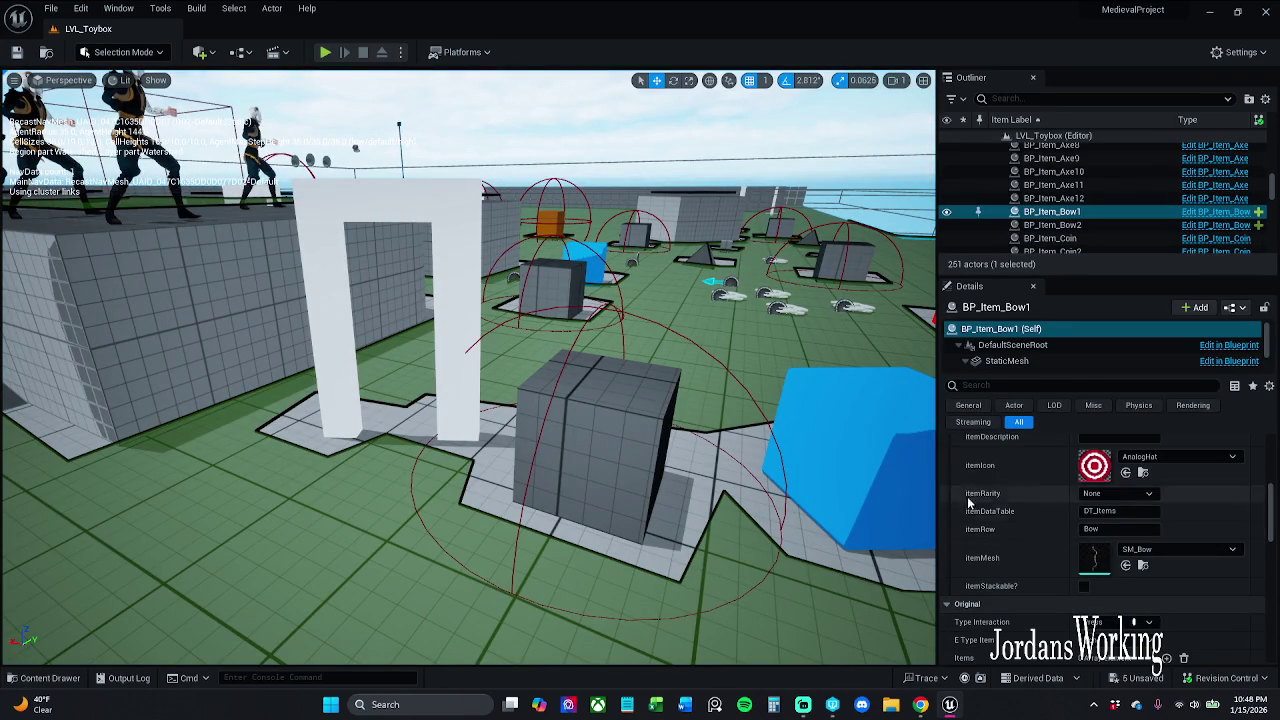
Step: Start Check In Changes and save the pending assets, skipping AC_Item_Data which fails to save
click(1225, 678)
click(1190, 621)
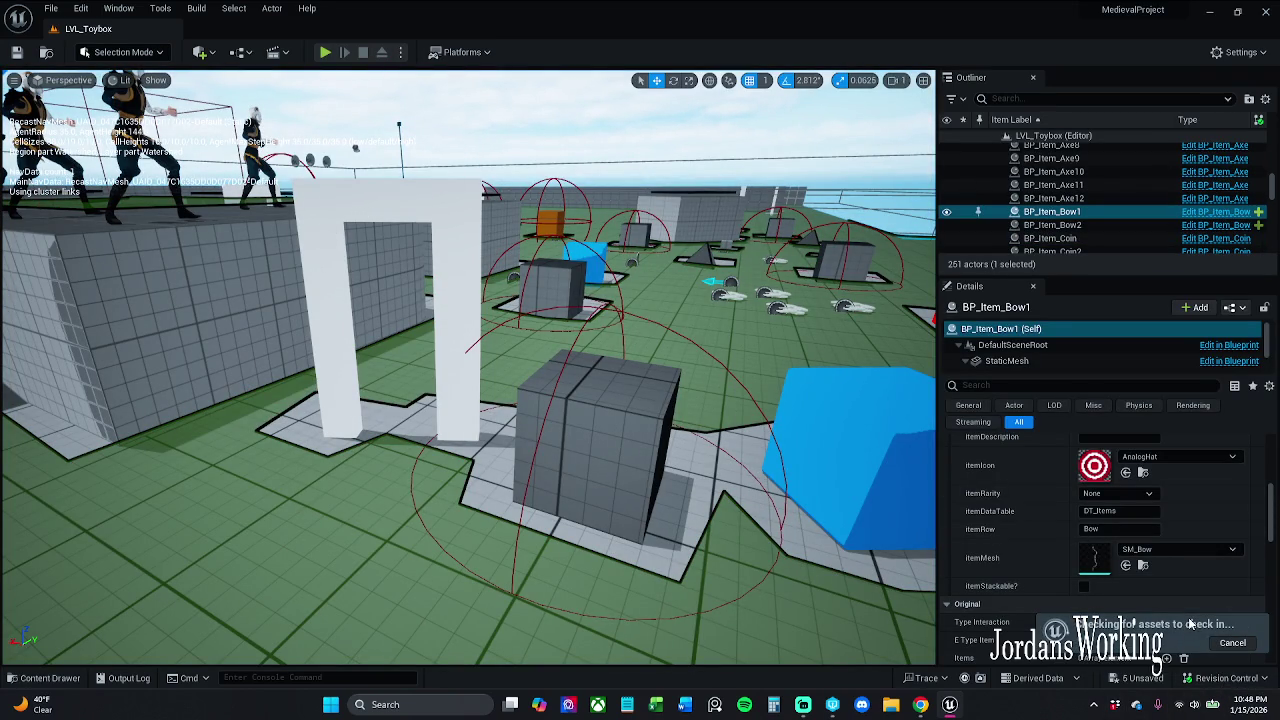
click(699, 500)
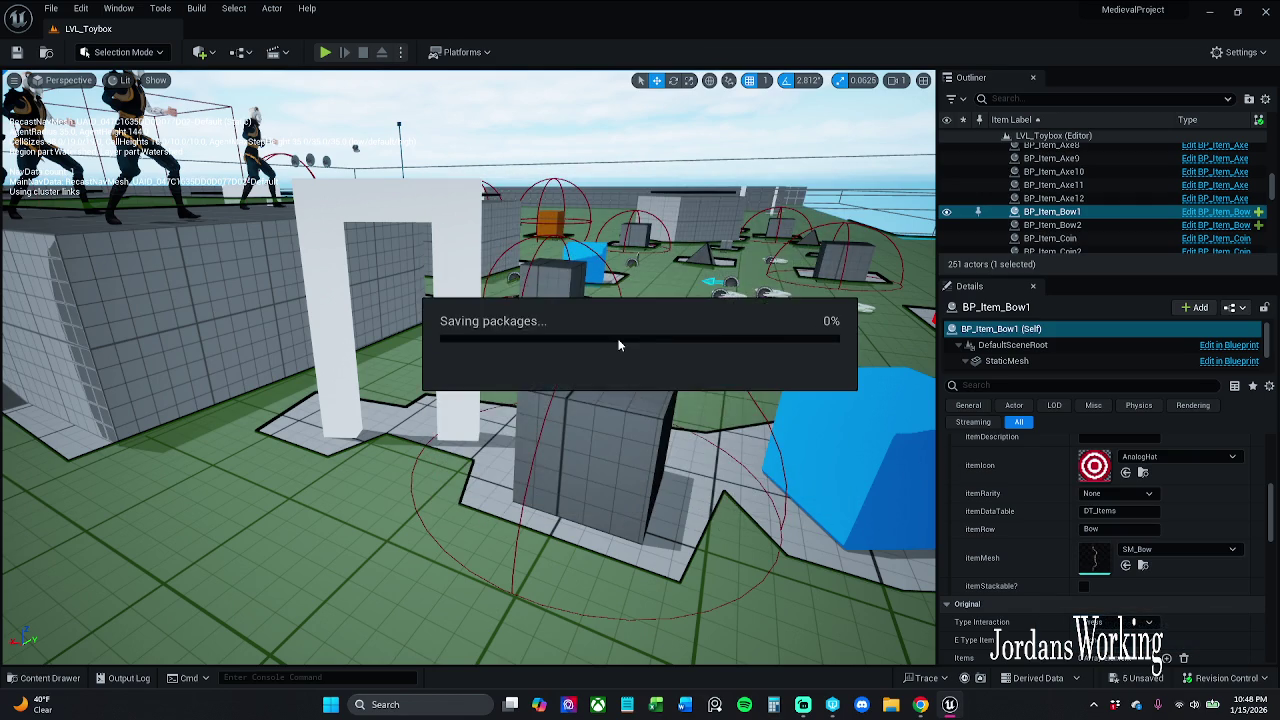
click(620, 386)
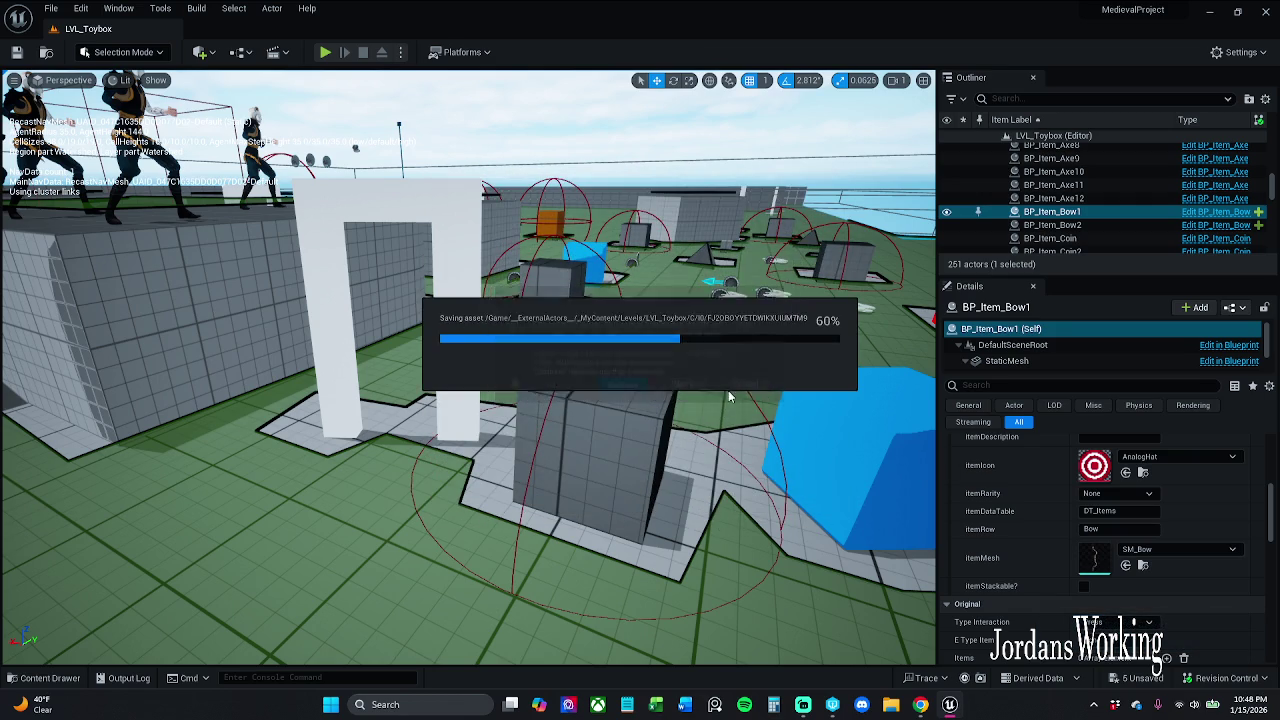
Step: Acknowledge the save-failure and aborted check-in dialogs and close the Message Log
click(756, 367)
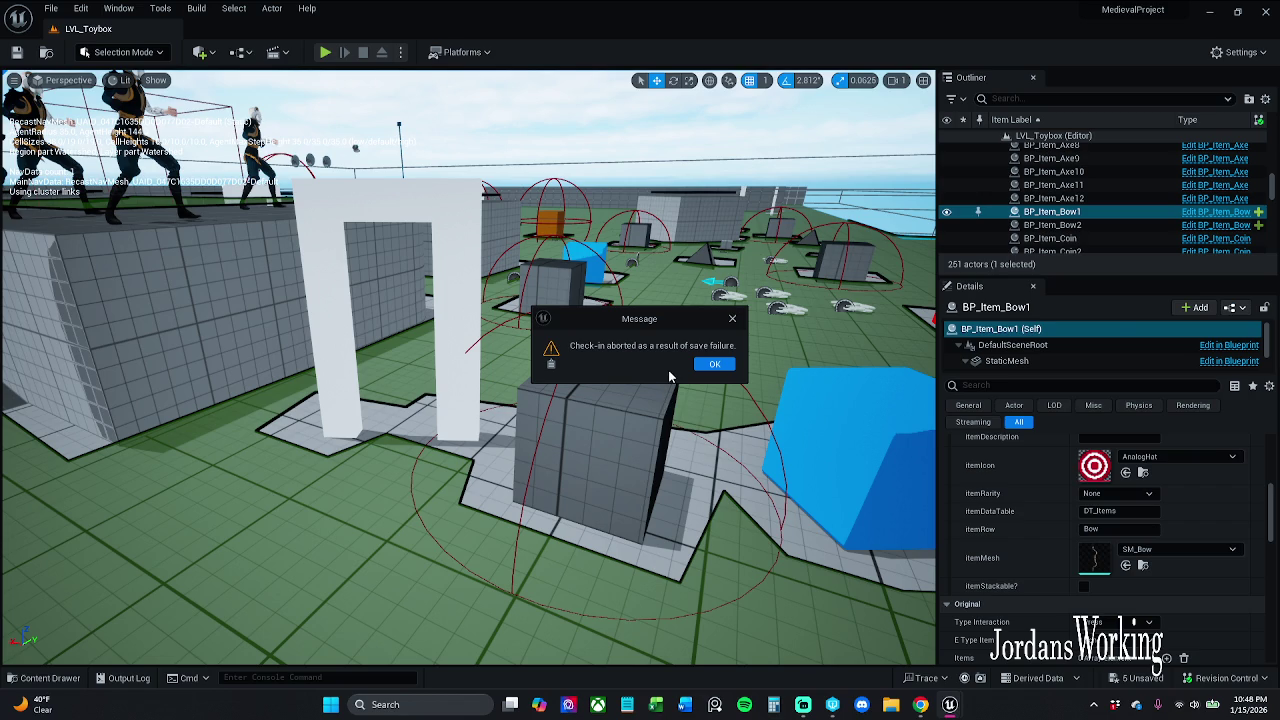
click(713, 365)
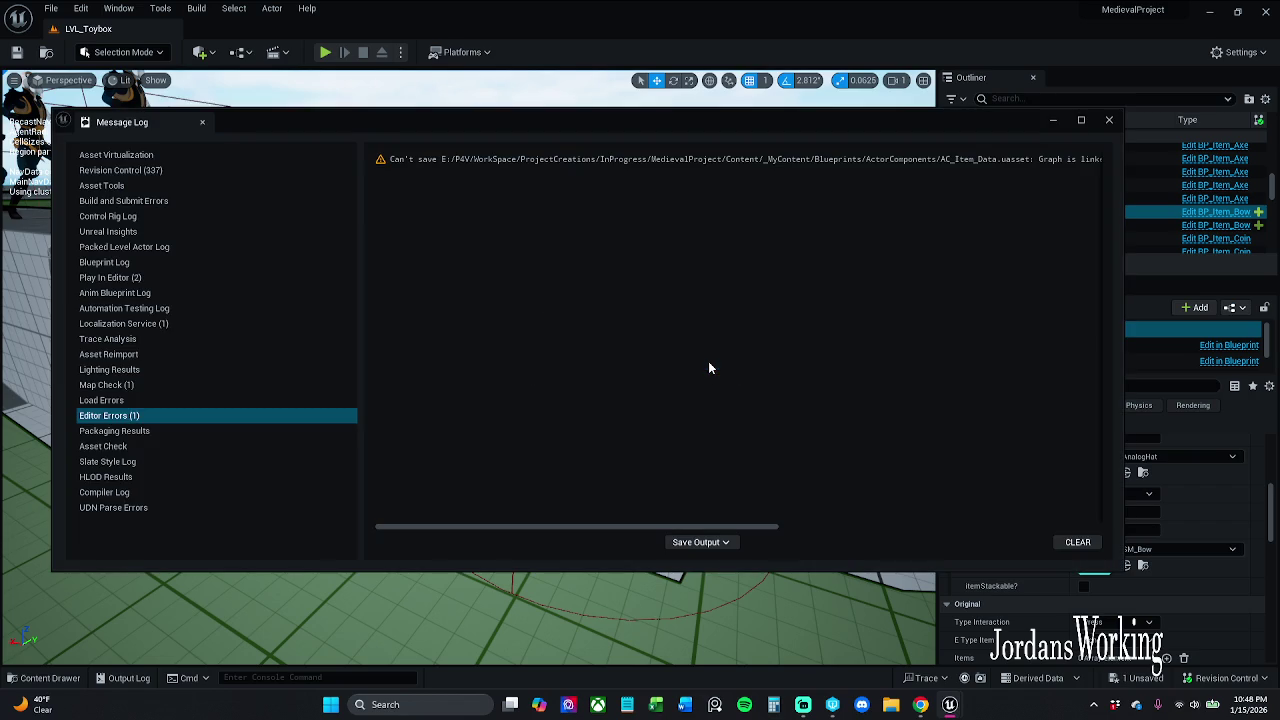
click(1110, 121)
scroll(468, 366, down, 6)
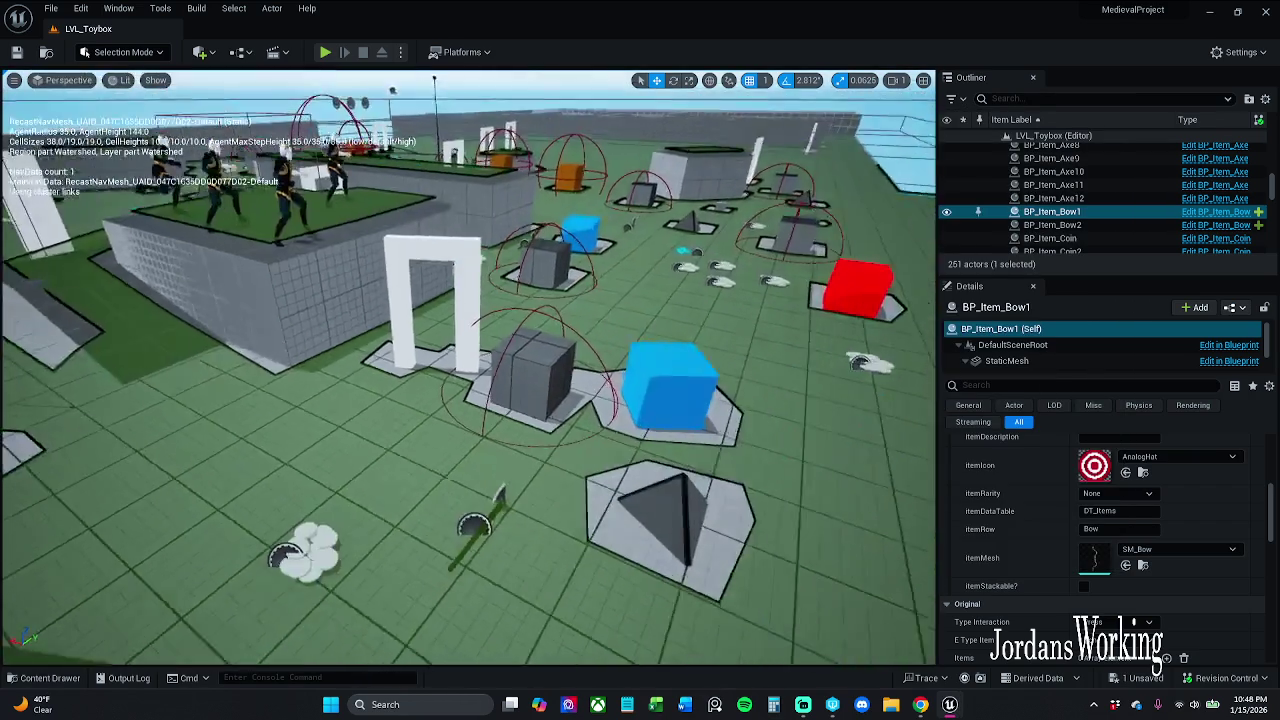
Step: Fly the view toward the placed bow, play LVL_Toybox again and swing the axe three times to break a target
drag(468, 366, 360, 310)
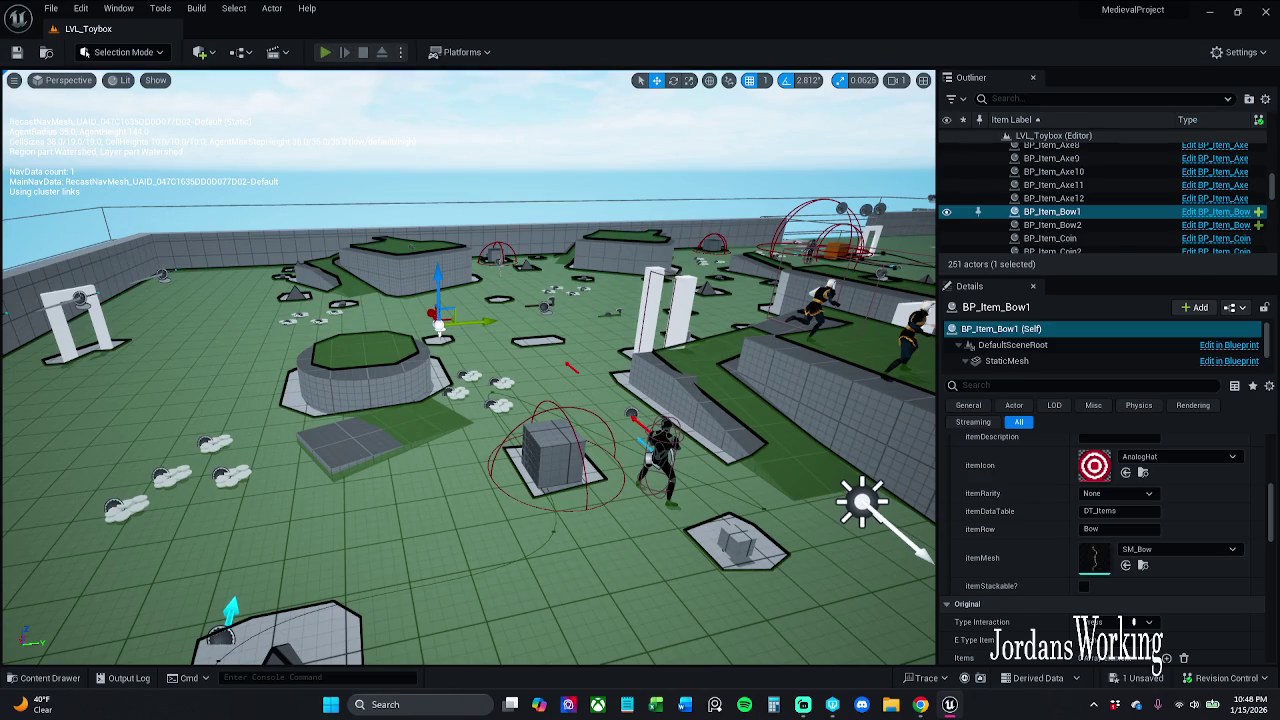
key(alt+p)
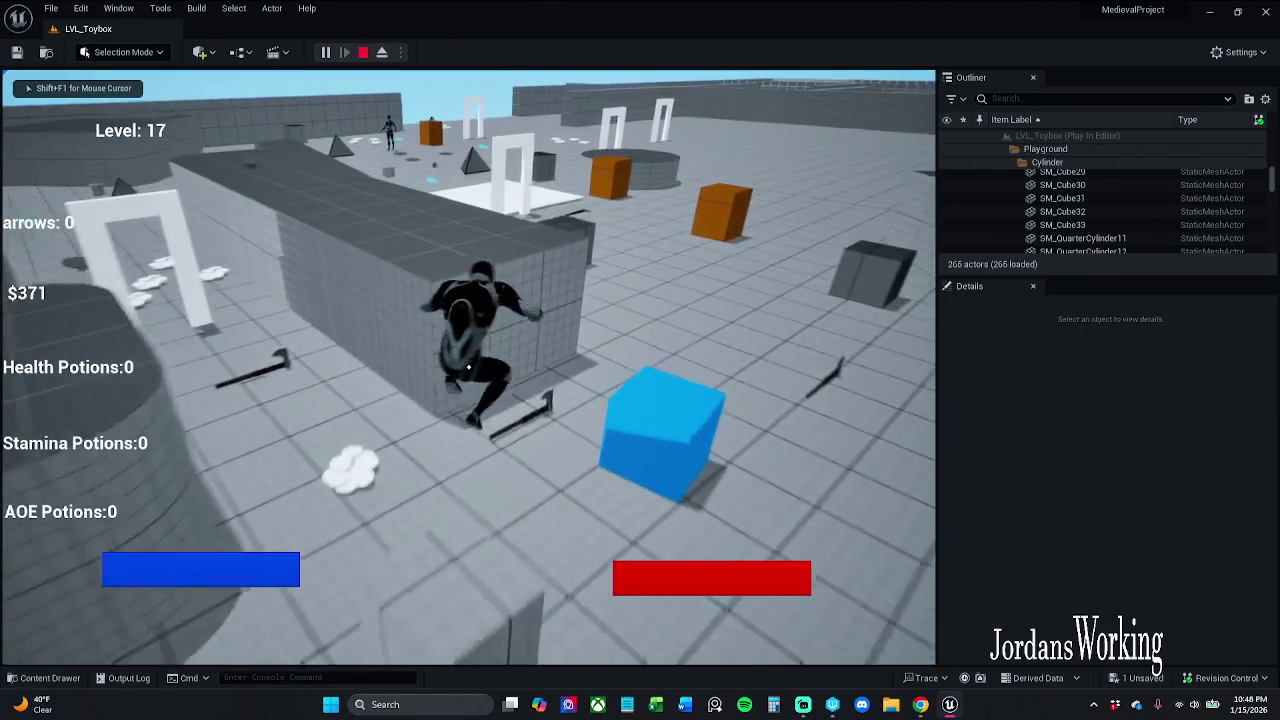
click(468, 366)
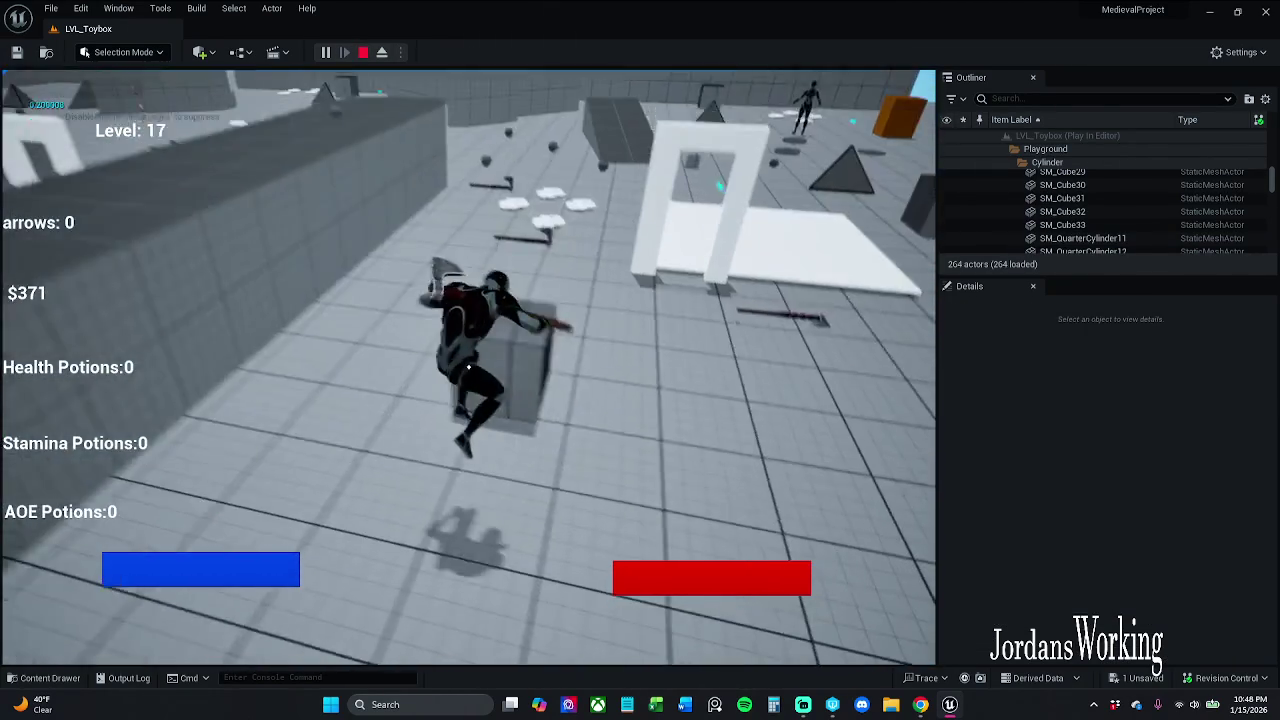
click(468, 366)
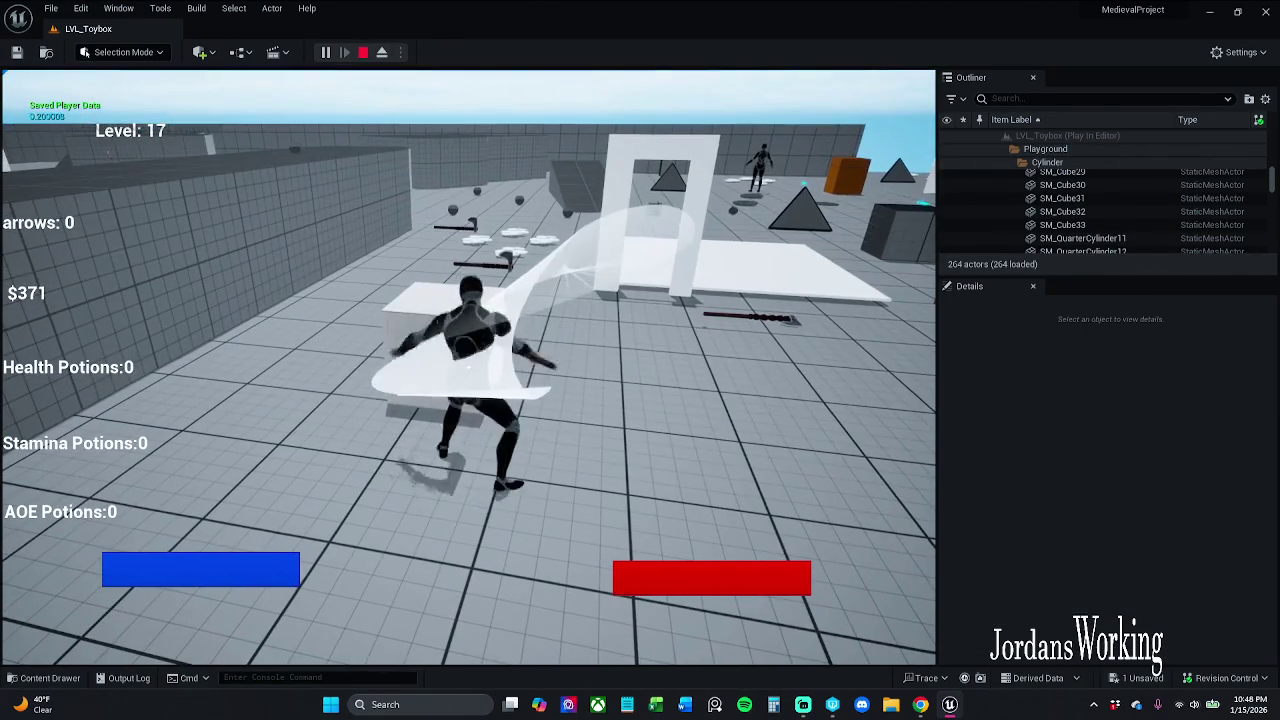
click(468, 366)
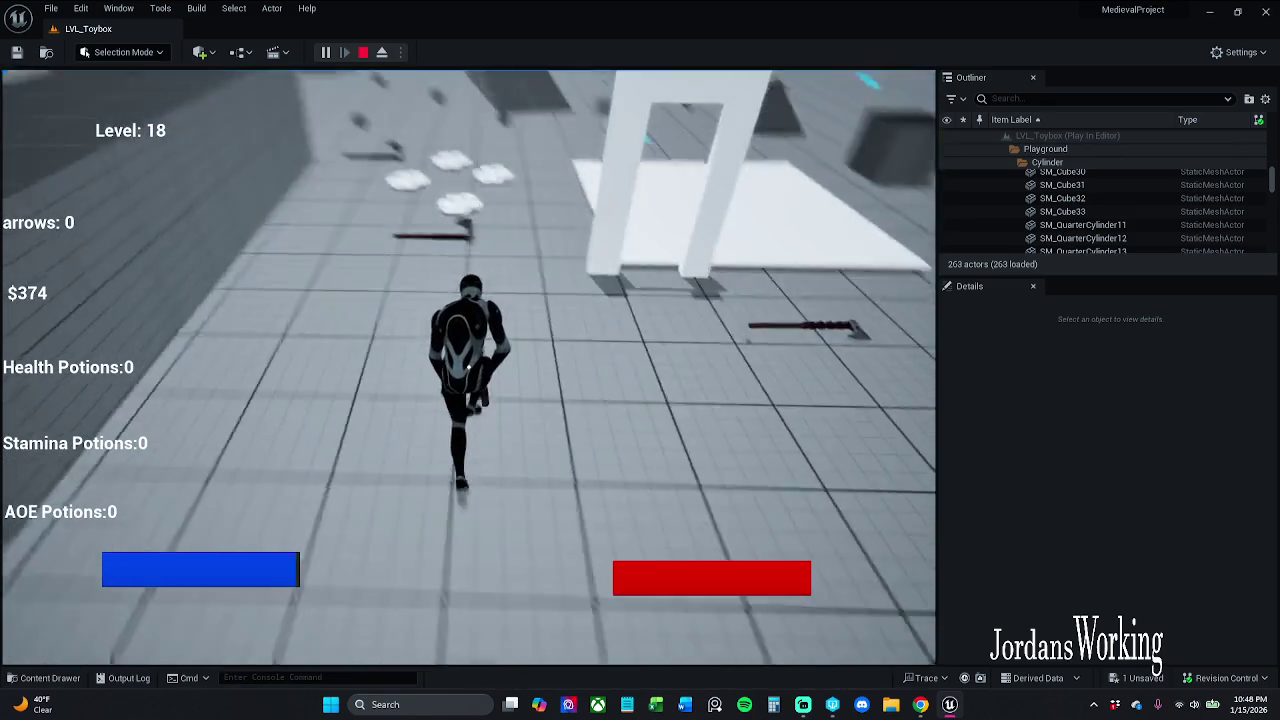
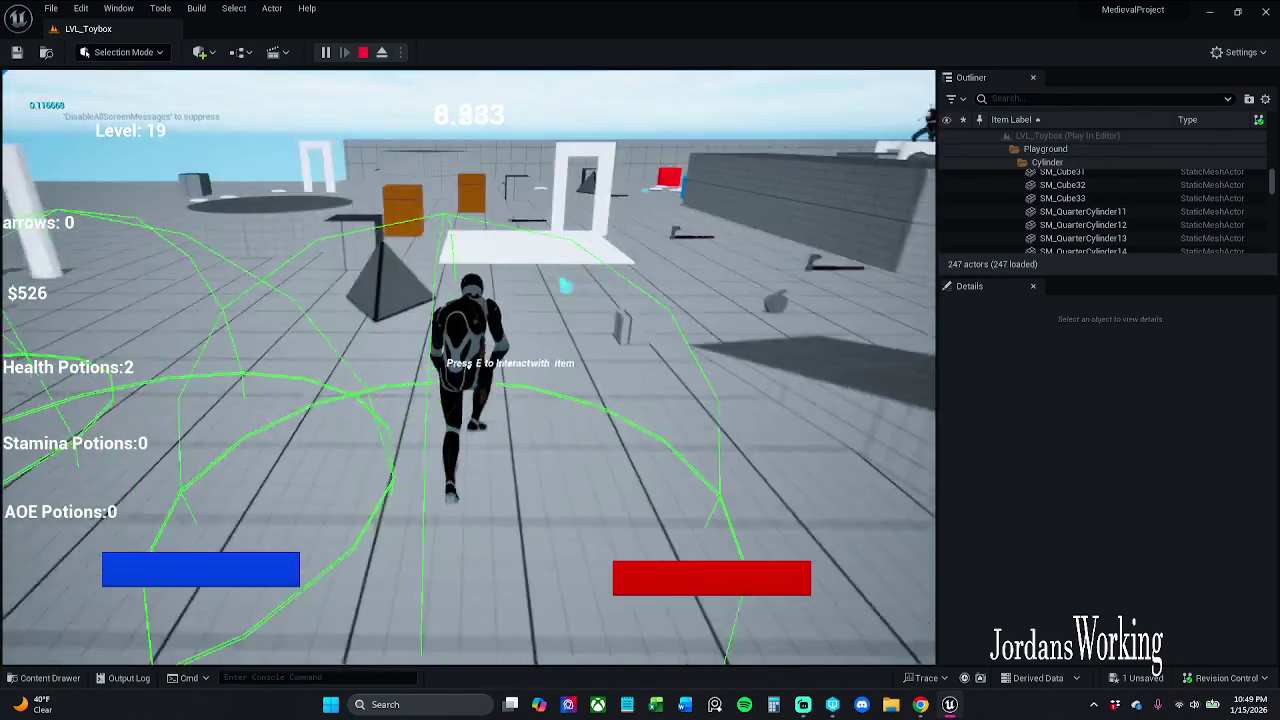
Step: Collect the 3 AOE potions from the crate and end the play session
key(e)
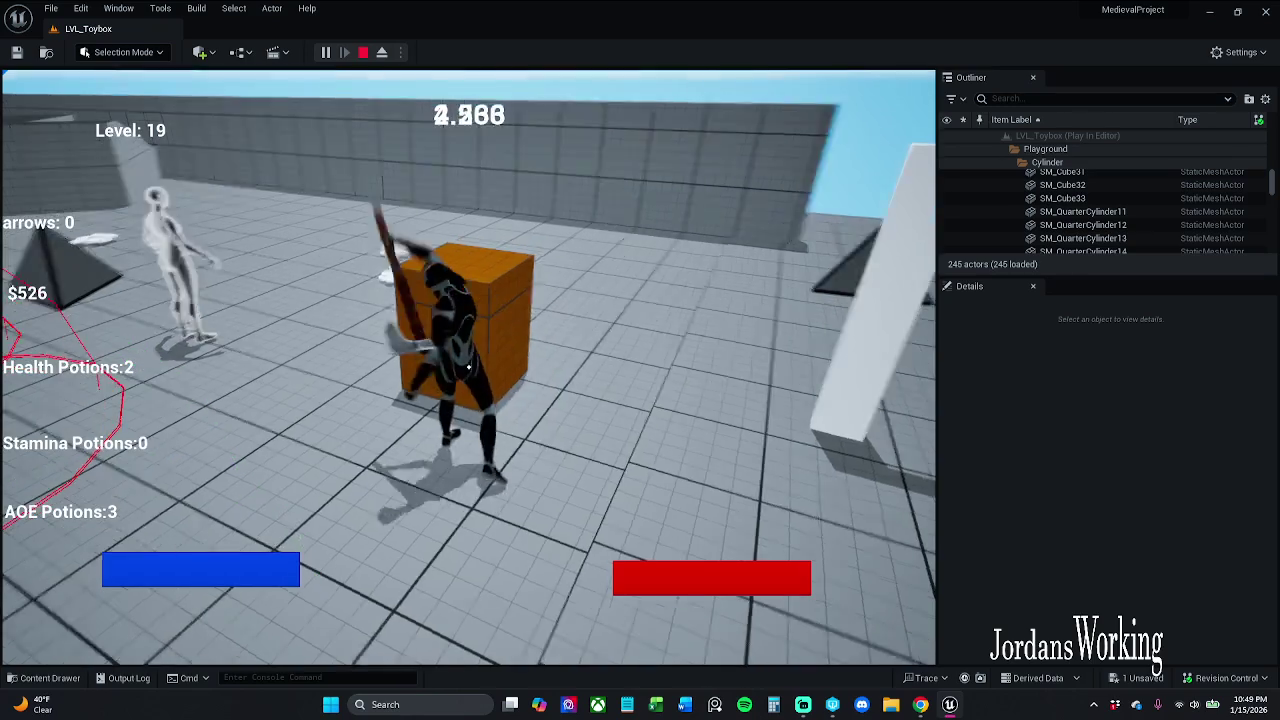
key(Escape)
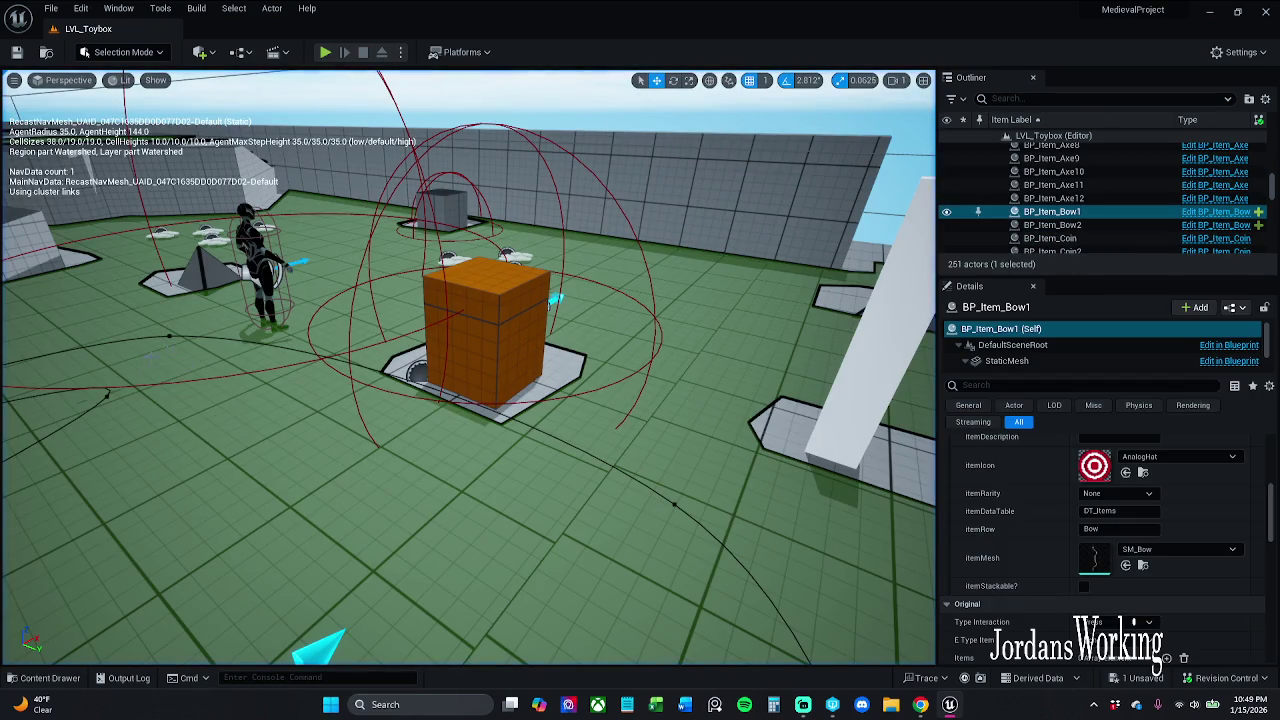
Step: Open BP_Interact_Crate6's BP_Interact_Chest blueprint, then return to the LVL_Toybox level
click(485, 320)
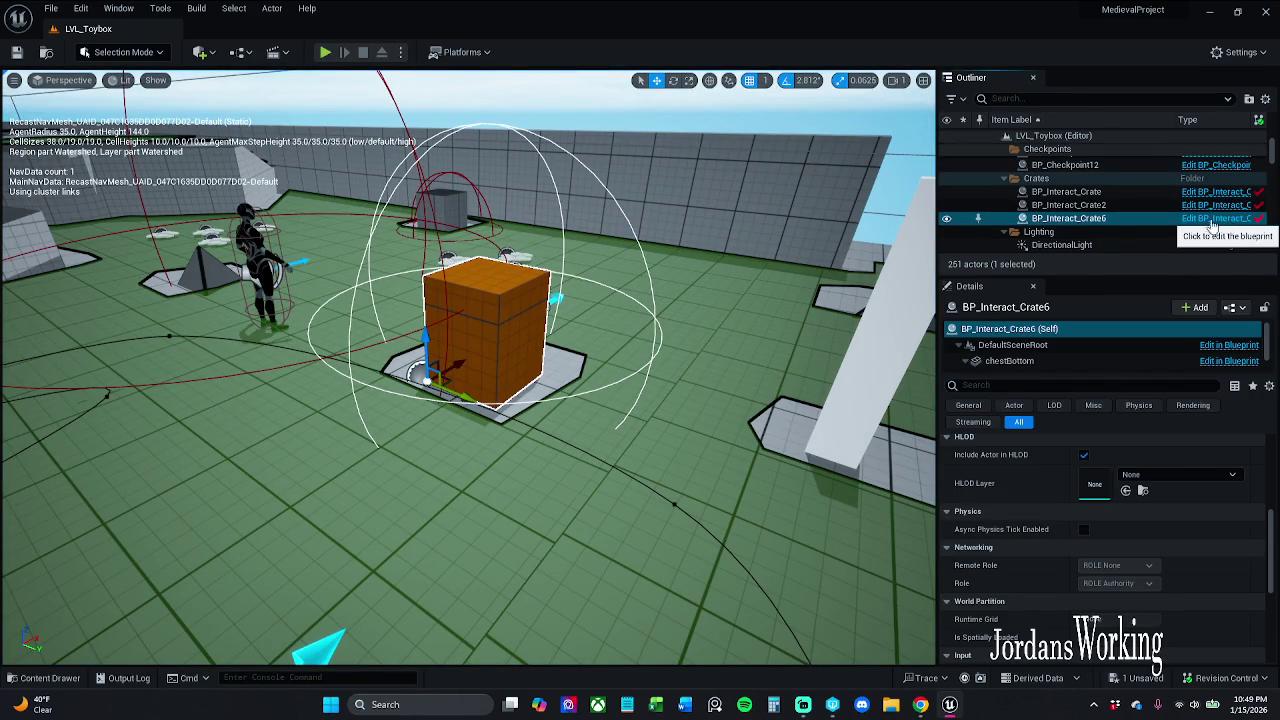
click(1228, 219)
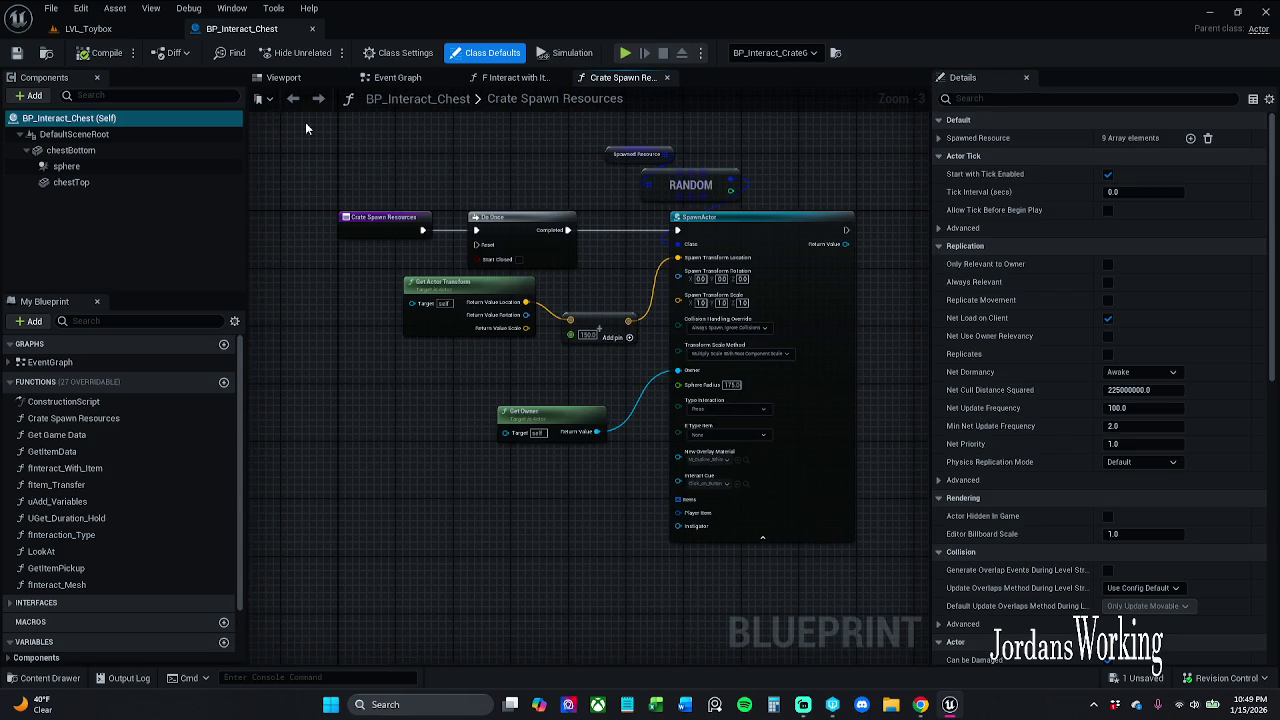
click(155, 30)
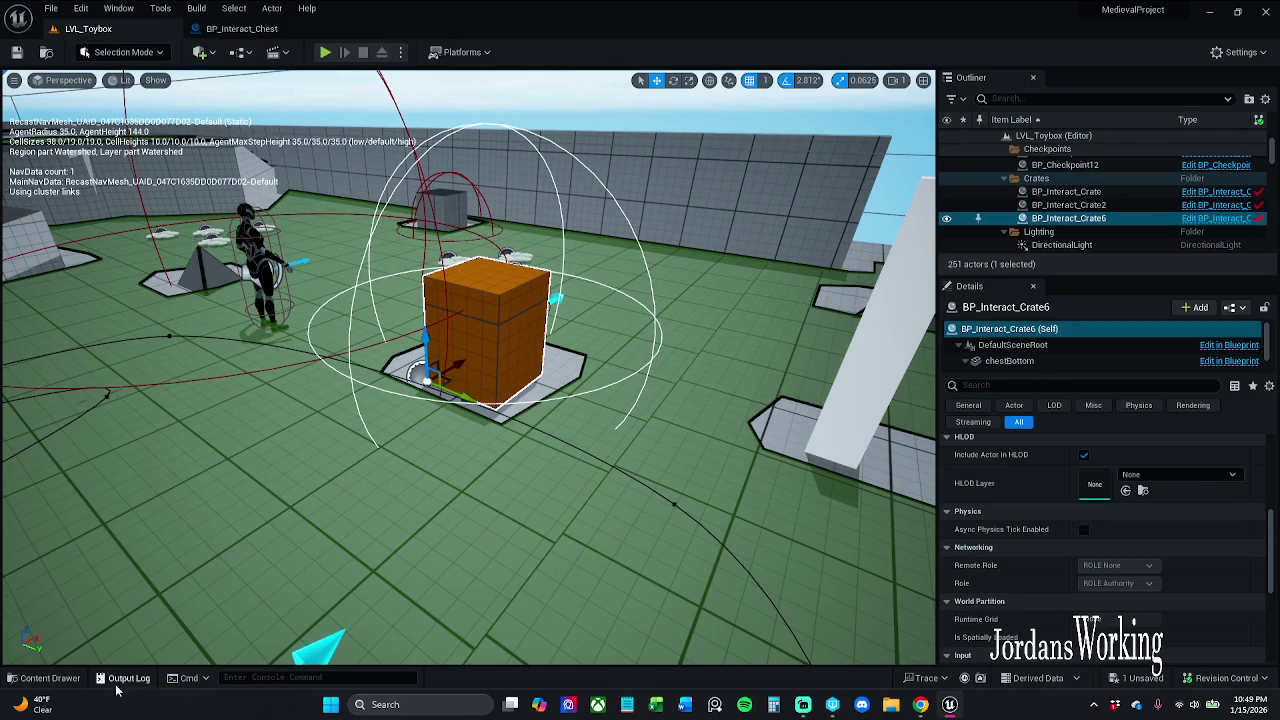
click(45, 678)
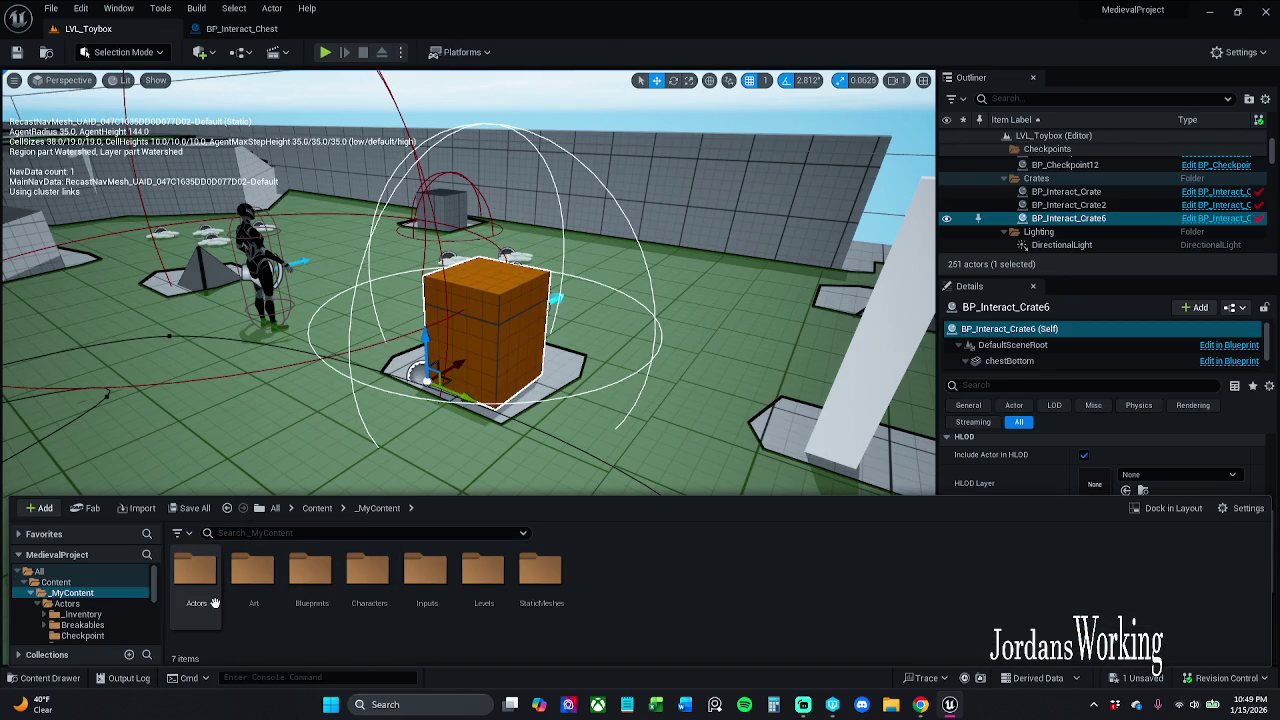
Step: Browse to _MyContent > Blueprints > ActorComponents and start saving all unsaved assets
double_click(214, 603)
double_click(214, 603)
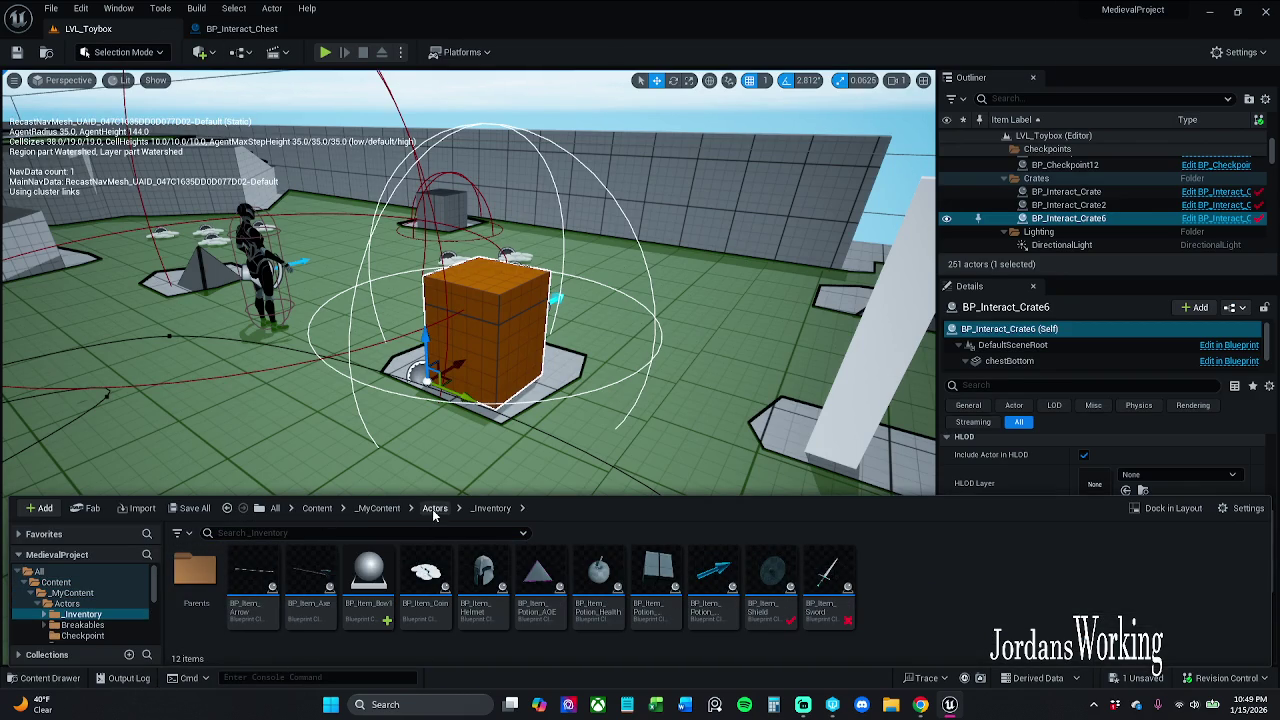
click(397, 512)
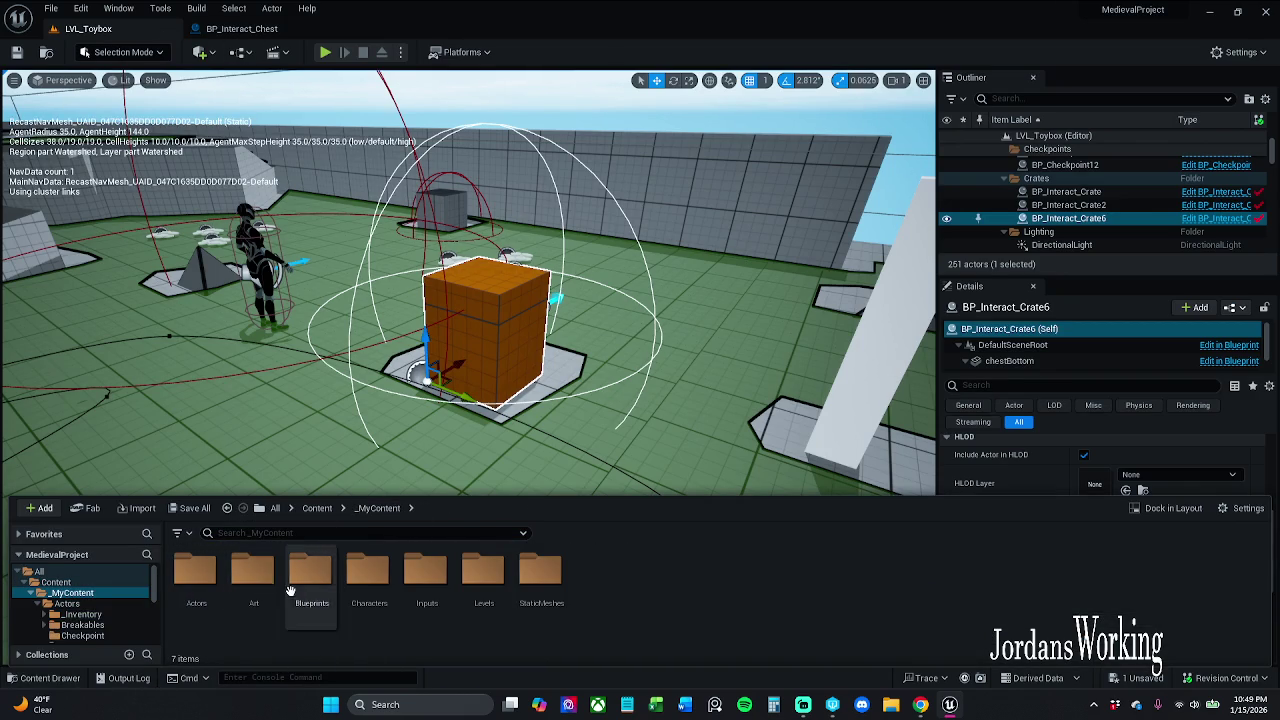
double_click(252, 585)
click(203, 597)
double_click(203, 597)
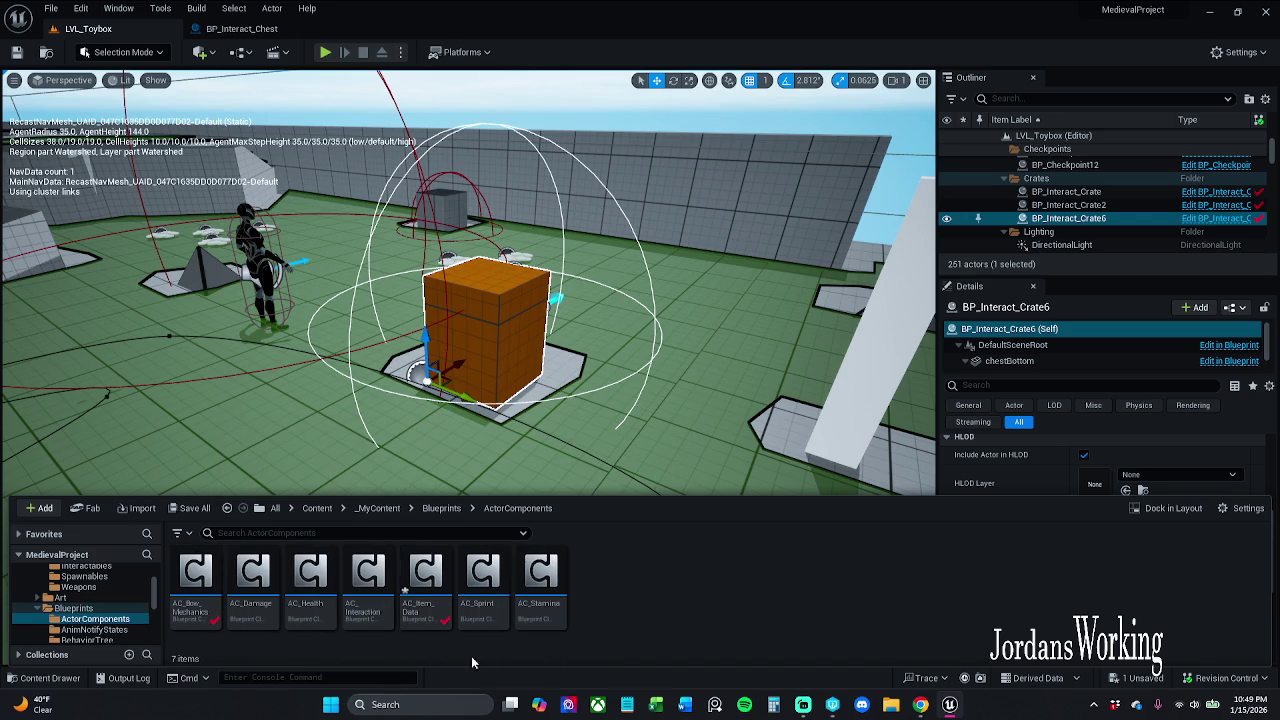
click(200, 508)
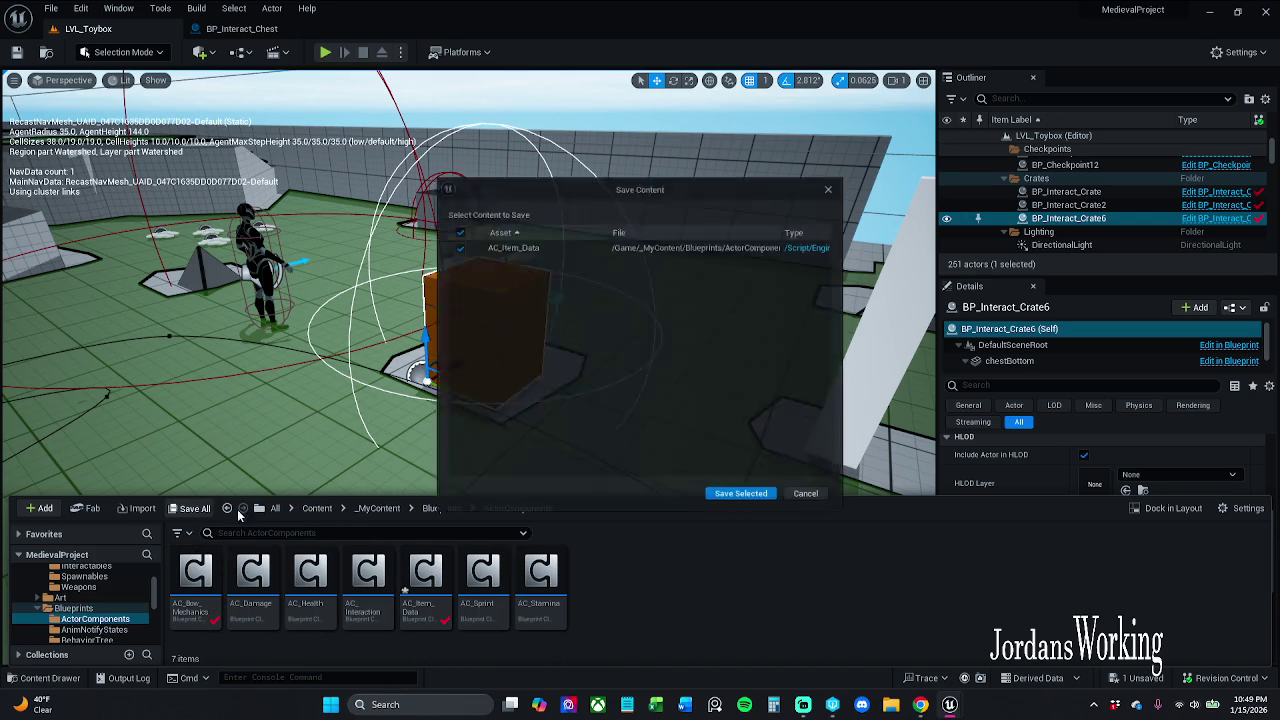
Step: Save AC_Item_Data, continue past the failure, and close the error log
click(745, 498)
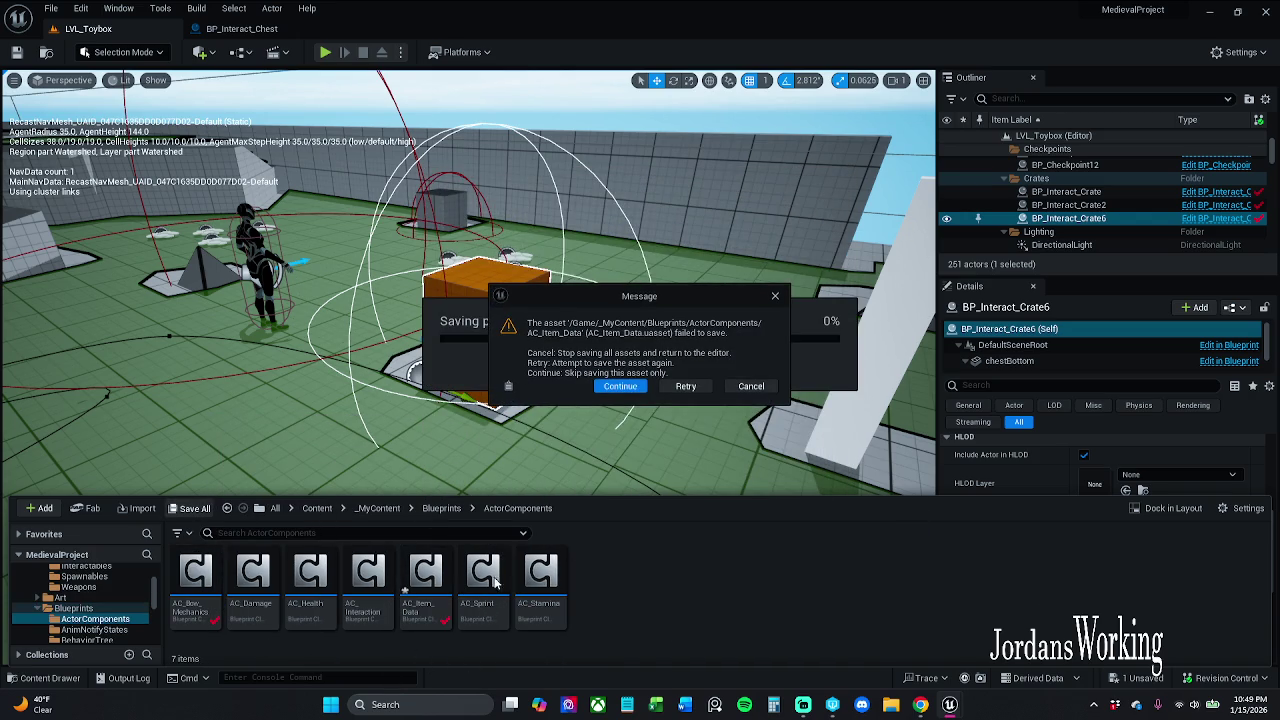
click(612, 391)
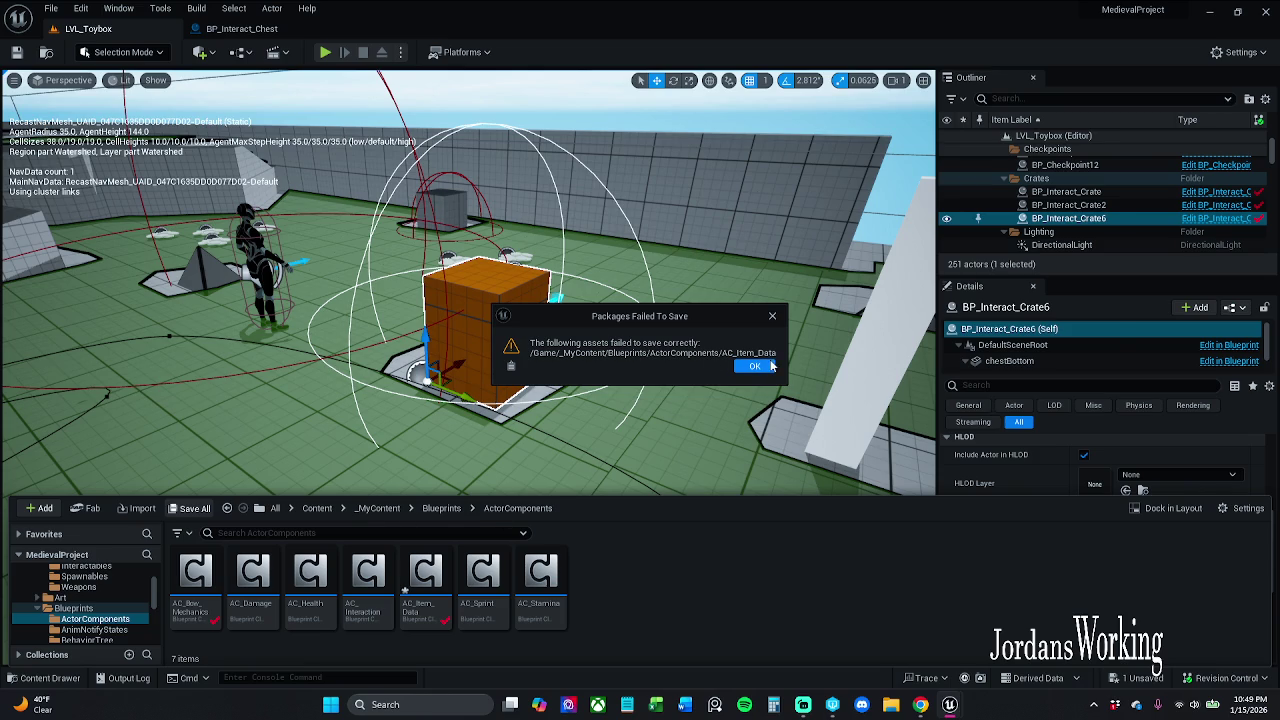
click(755, 366)
click(1107, 121)
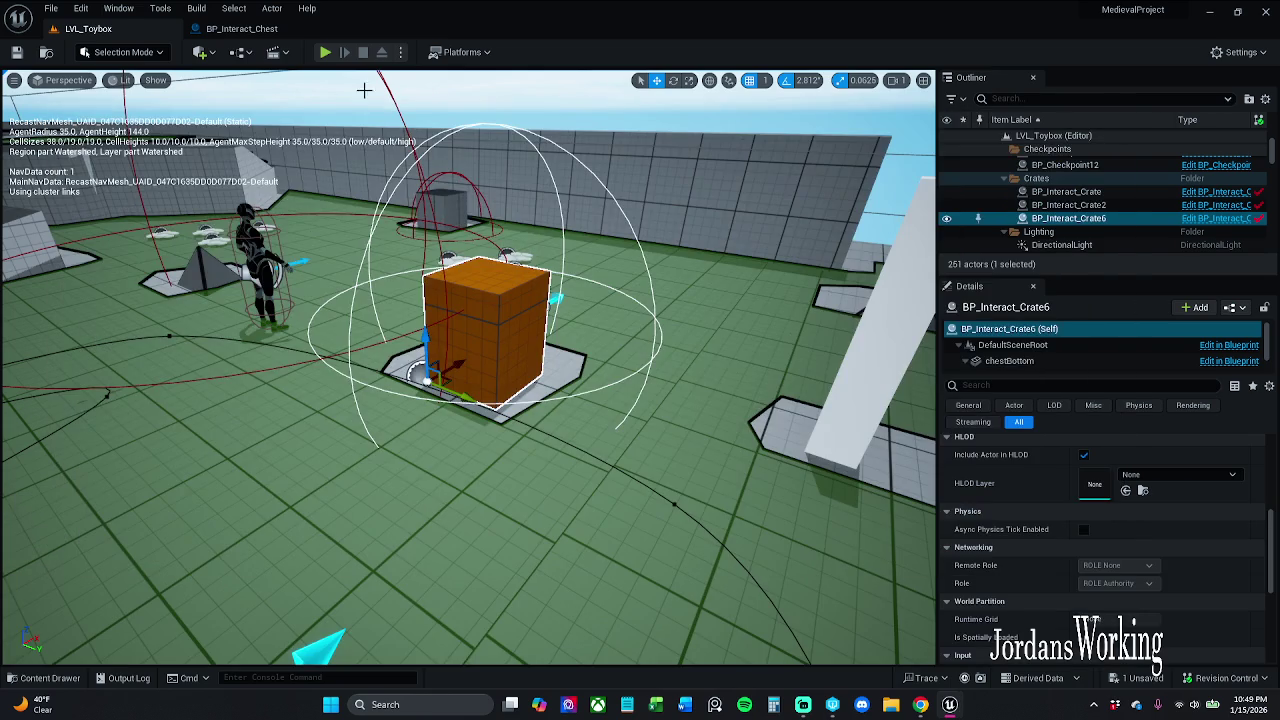
Step: Retry with File > Save All, continue past the repeated failure, and close the log
click(80, 10)
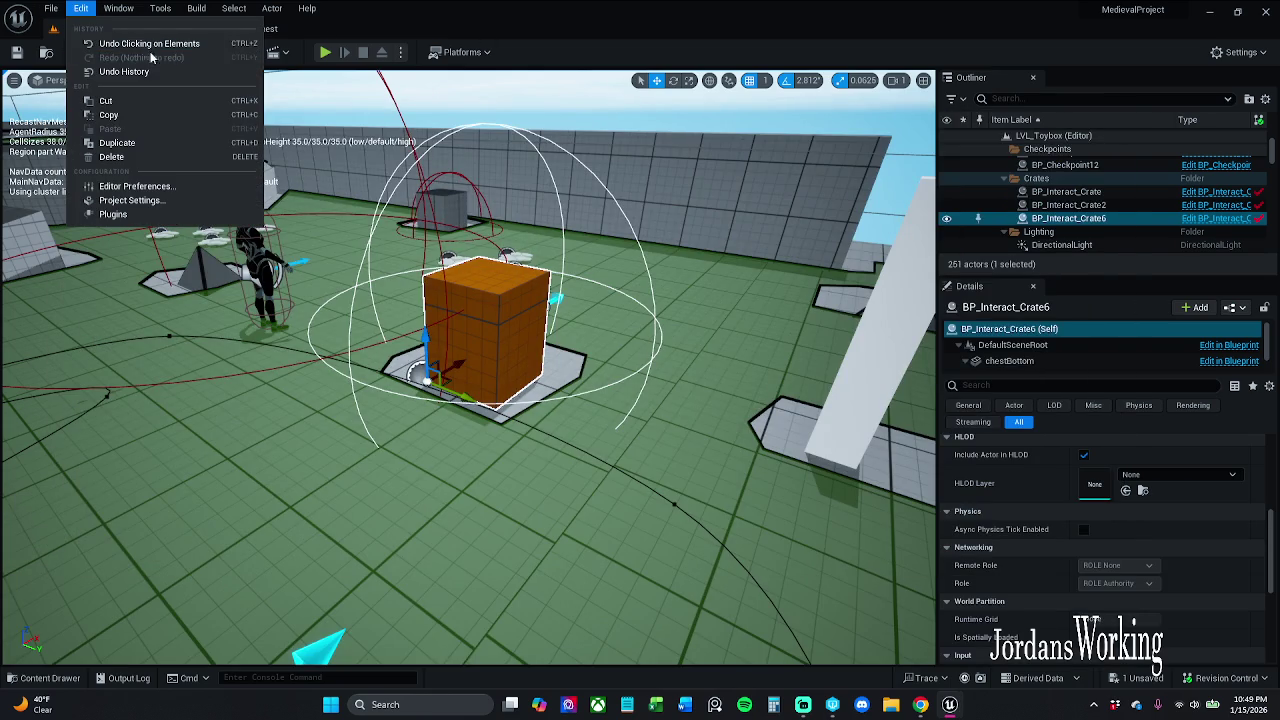
click(50, 10)
click(85, 181)
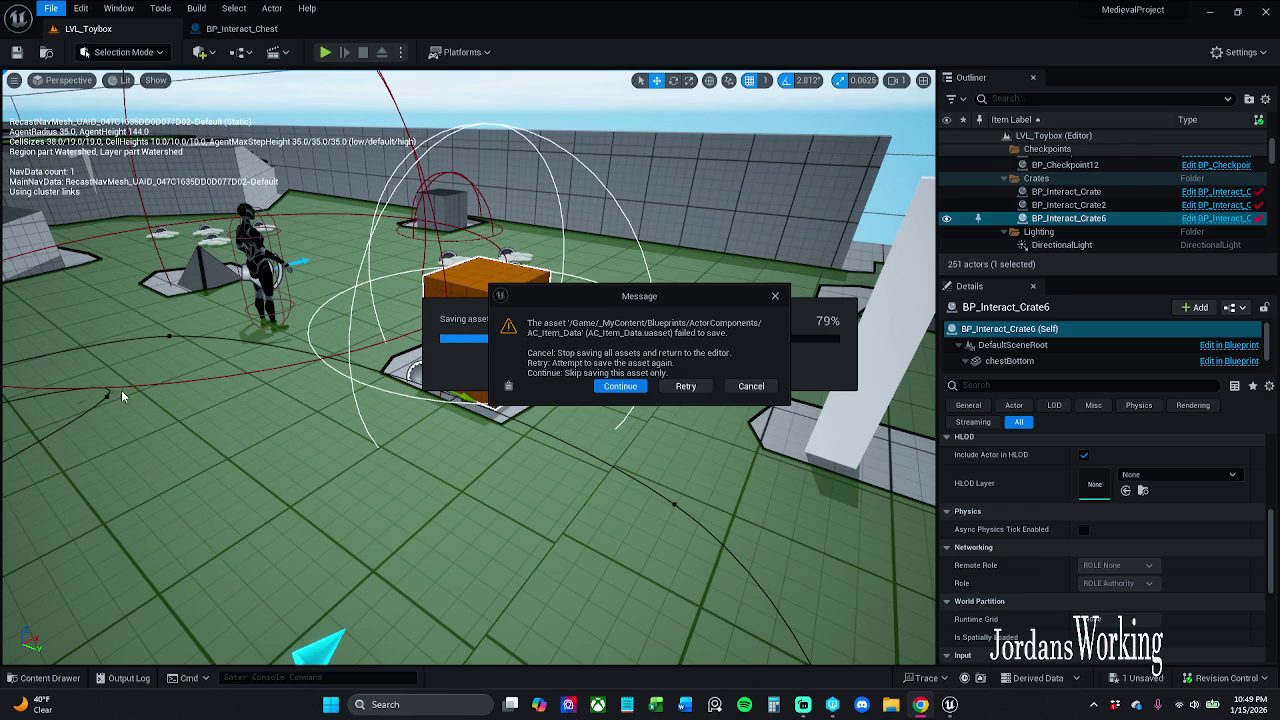
click(776, 298)
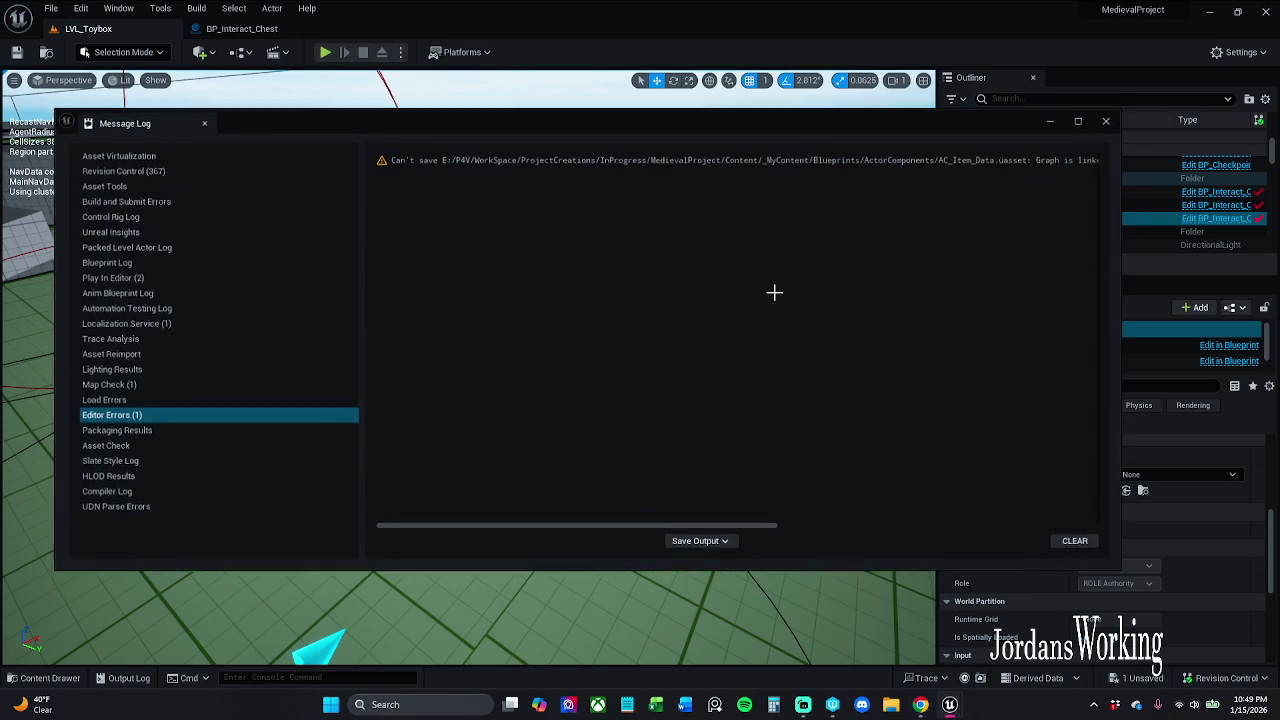
click(1083, 120)
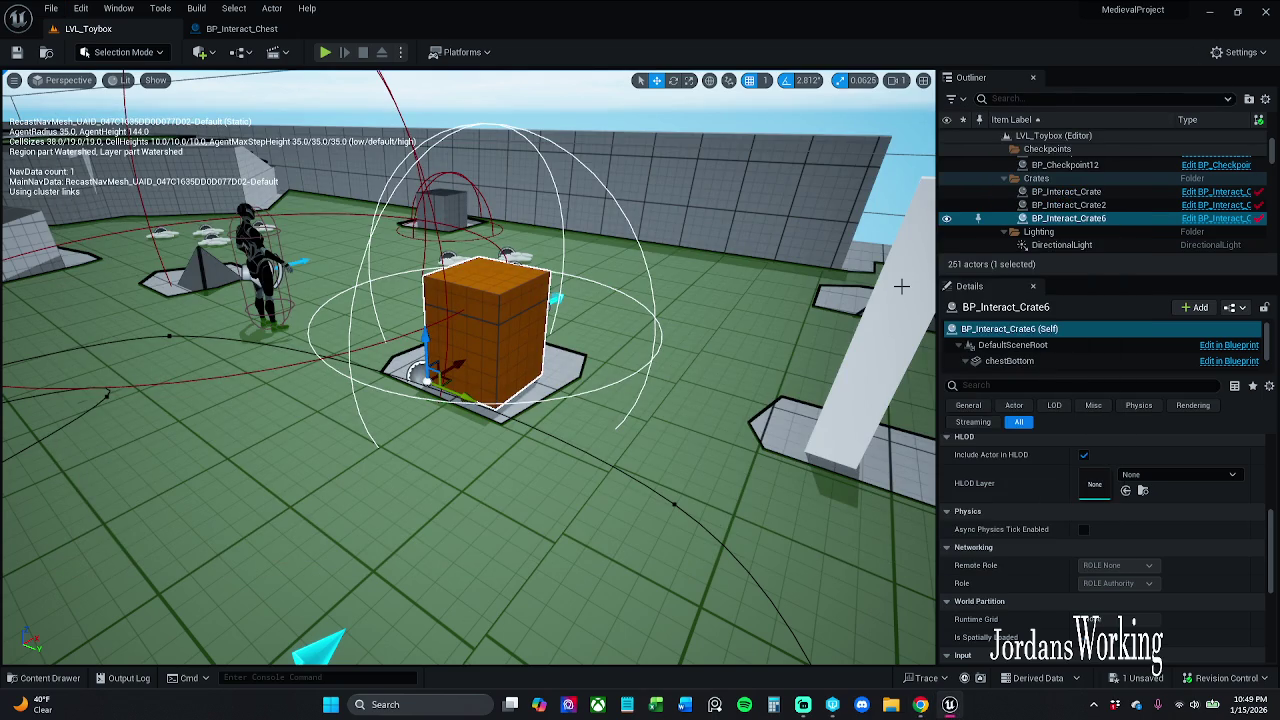